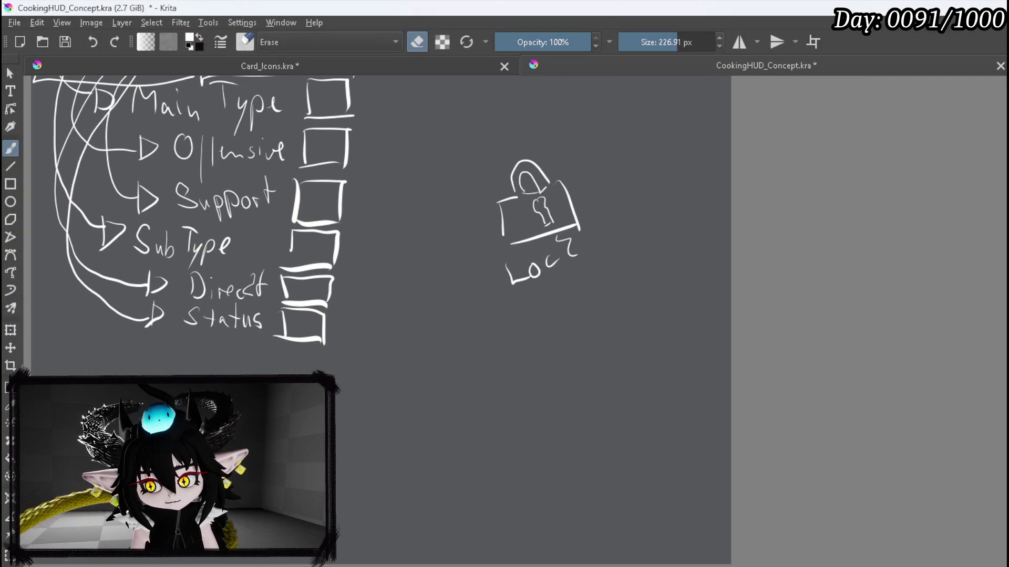
Step: Sketch a box with a pointed speech-bubble tail below the padlock
key("e")
mouse_move(481, 336)
left_mouse_down()
mouse_move(478, 392)
mouse_move(586, 319)
mouse_move(630, 319)
mouse_move(663, 391)
left_mouse_up()
mouse_move(475, 392)
left_mouse_down()
mouse_move(599, 401)
mouse_move(646, 390)
left_mouse_up()
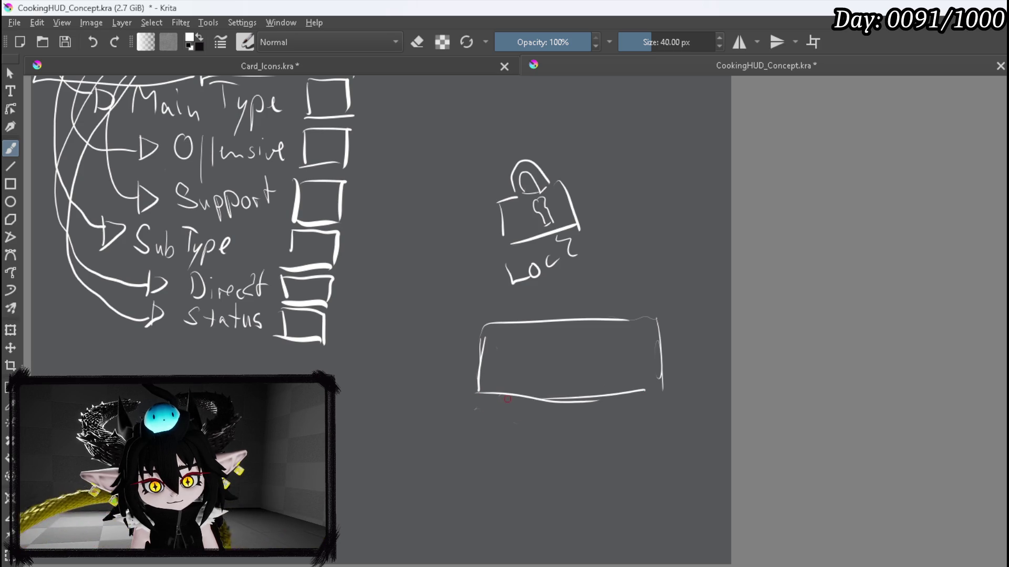
mouse_move(501, 395)
left_mouse_down()
mouse_move(513, 415)
mouse_move(494, 418)
mouse_move(516, 412)
mouse_move(493, 421)
left_mouse_up()
Step: Retrace every edge of the box and its tail with thick 40 px strokes
key("e")
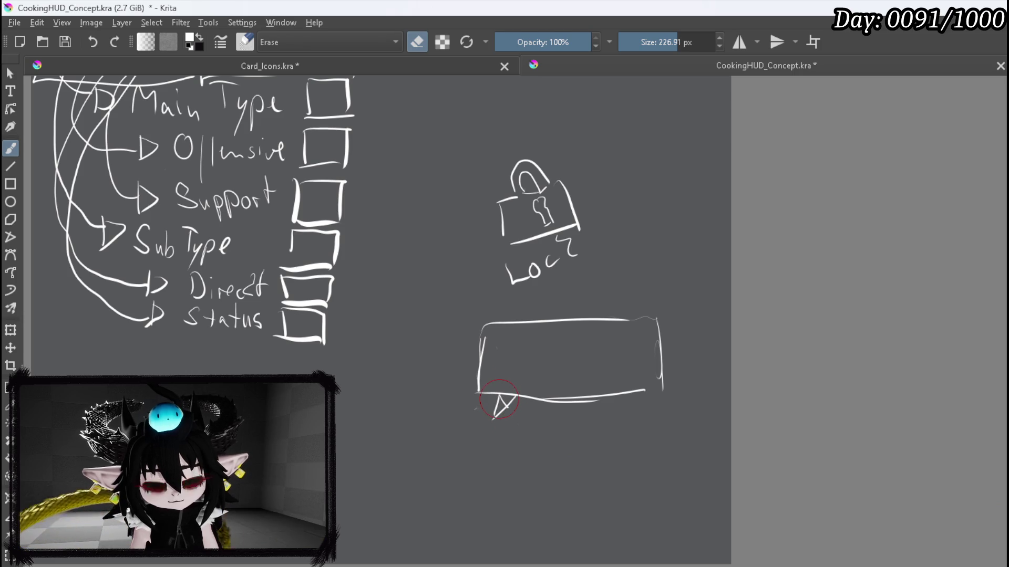
scroll(626, 347, "up", 3)
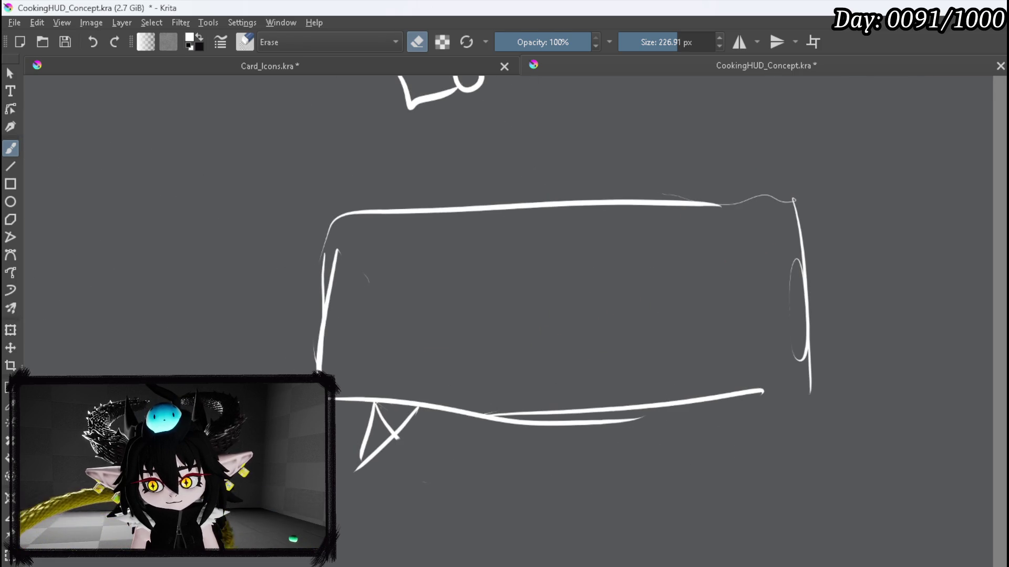
key("e")
left_click_drag(337, 407, 828, 393)
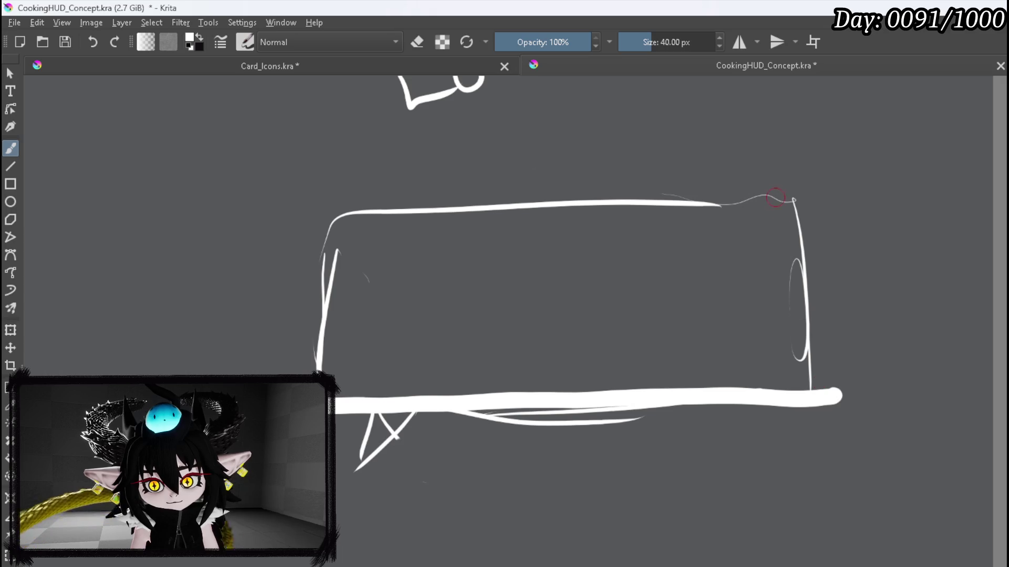
left_click_drag(783, 188, 827, 357)
left_click_drag(342, 209, 817, 185)
left_click_drag(342, 209, 319, 376)
mouse_move(378, 414)
left_mouse_down()
mouse_move(357, 467)
mouse_move(404, 408)
left_mouse_up()
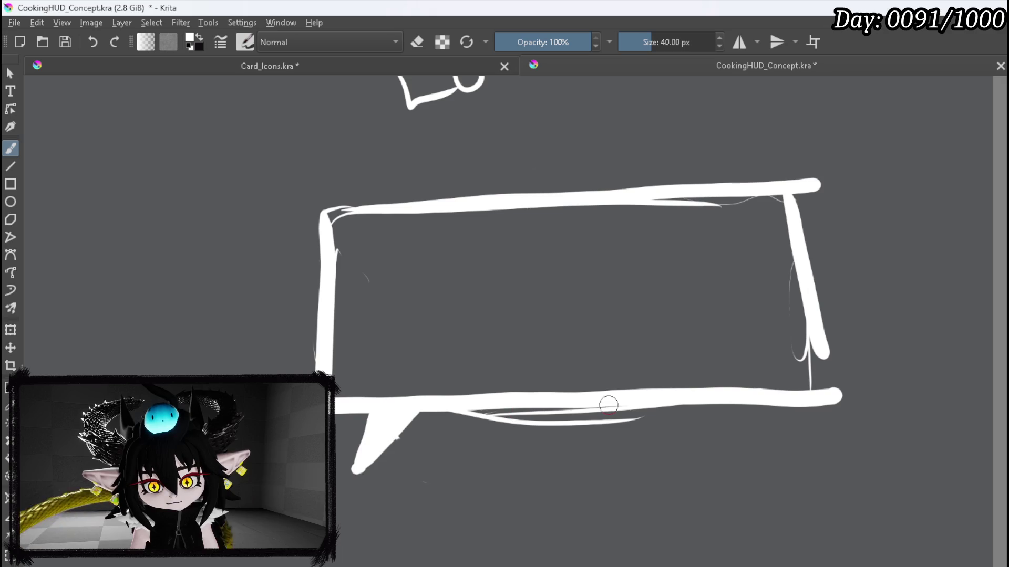
left_click_drag(821, 347, 824, 396)
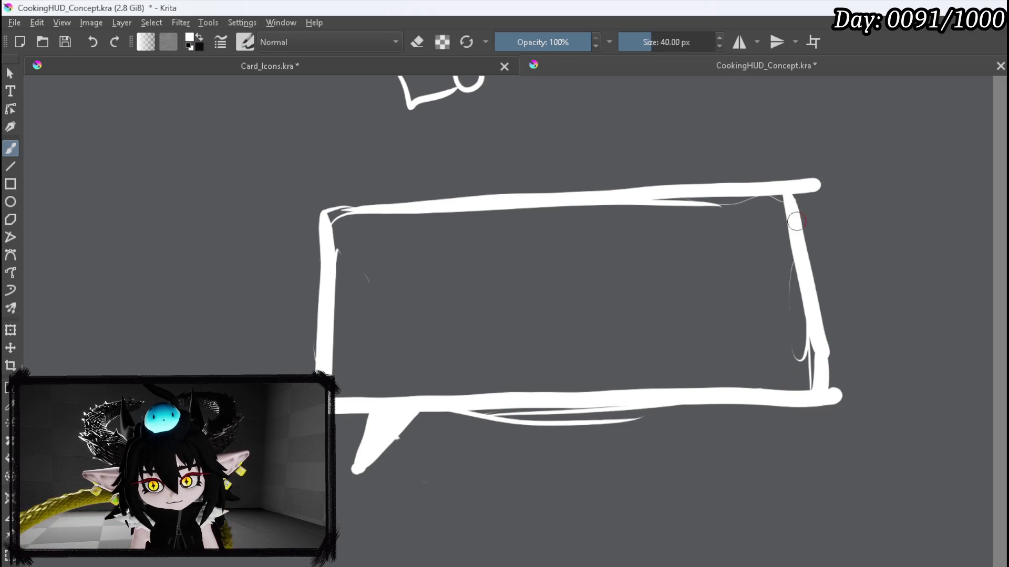
mouse_move(795, 195)
left_mouse_down()
mouse_move(817, 388)
mouse_move(812, 370)
left_mouse_up()
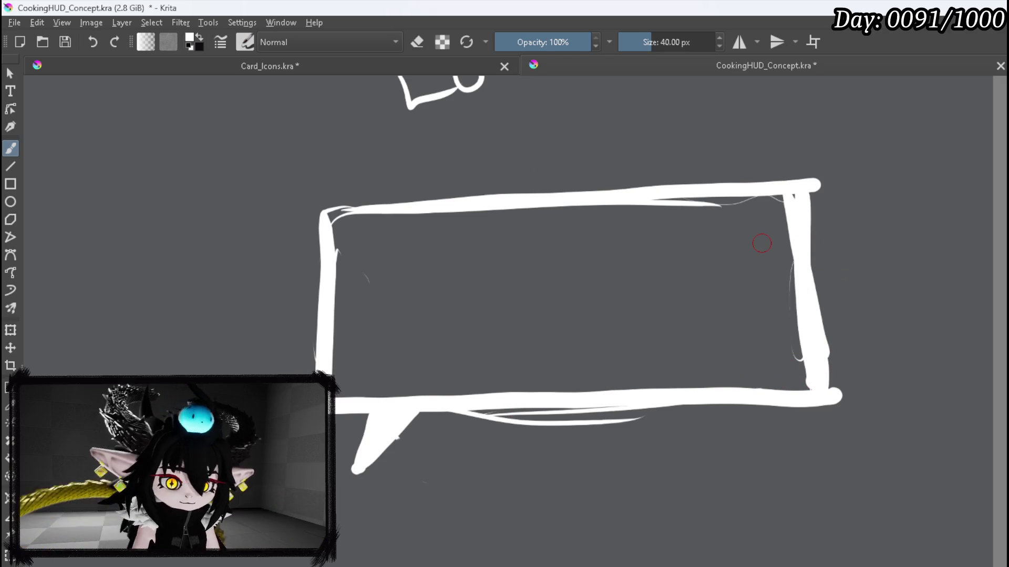
scroll(540, 224, "down", 4)
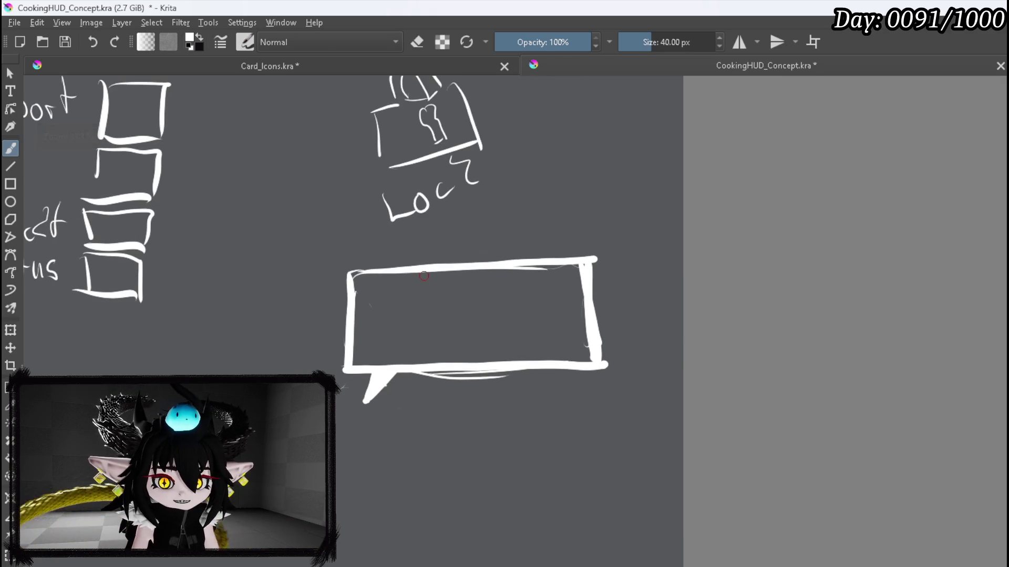
Step: Write 'Do' with placeholder dashes in the bubble and erase stray marks at its edges
mouse_move(373, 284)
left_mouse_down()
mouse_move(372, 298)
mouse_move(448, 293)
left_mouse_up()
left_click_drag(461, 295, 472, 294)
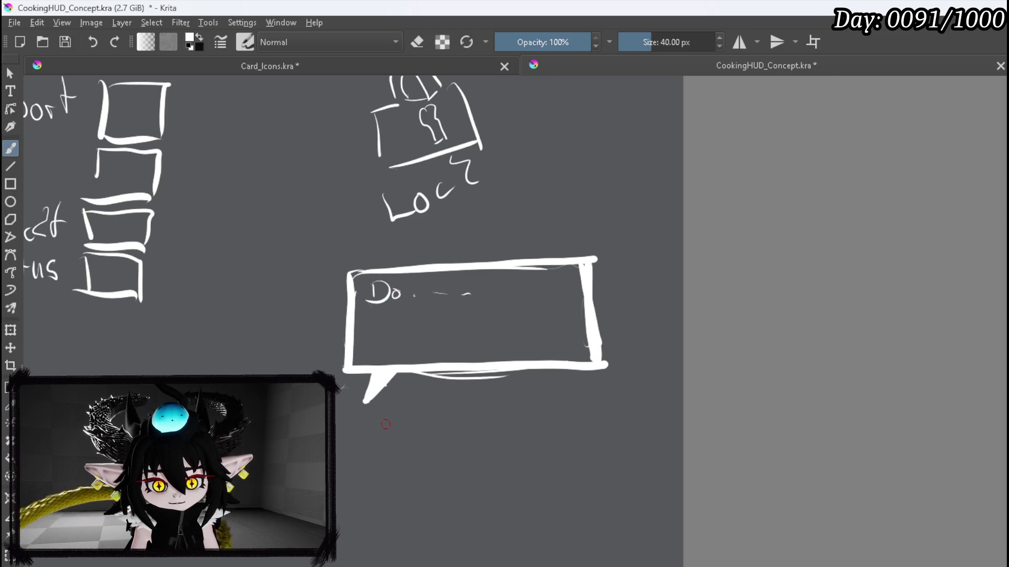
key("e")
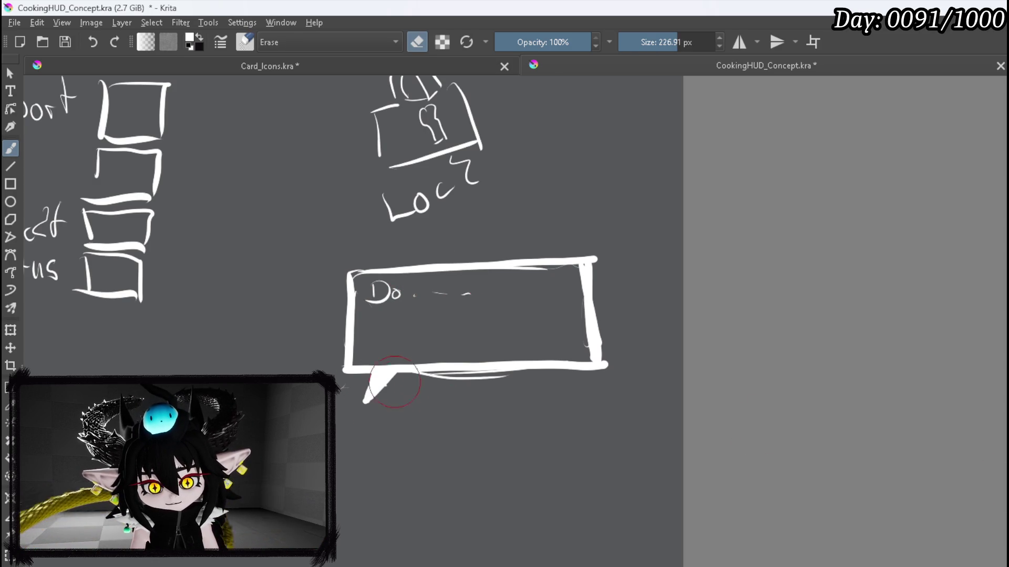
left_click_drag(408, 375, 518, 371)
mouse_move(617, 372)
left_mouse_down()
mouse_move(600, 352)
mouse_move(604, 297)
mouse_move(585, 244)
mouse_move(575, 250)
left_mouse_up()
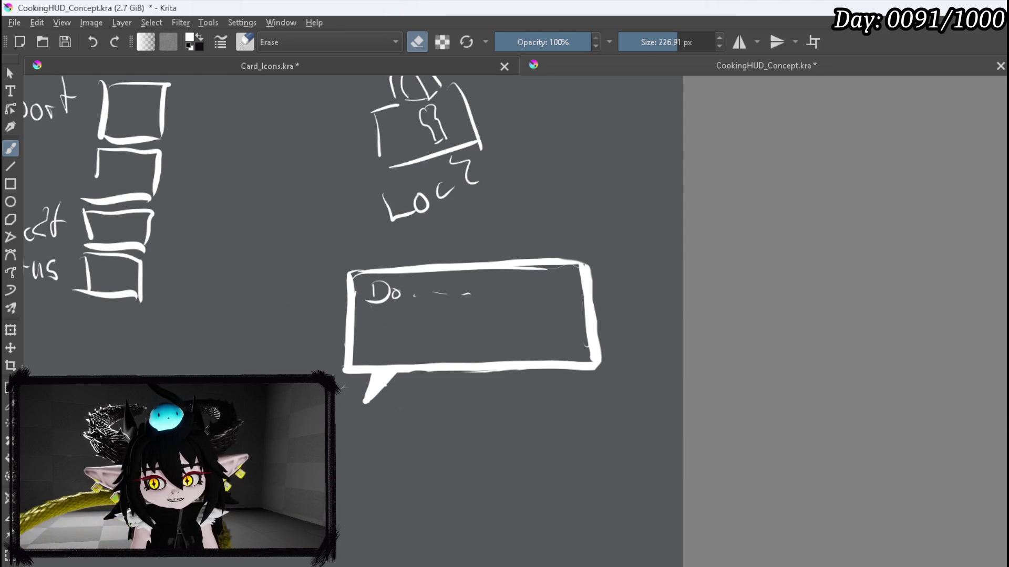
key("e")
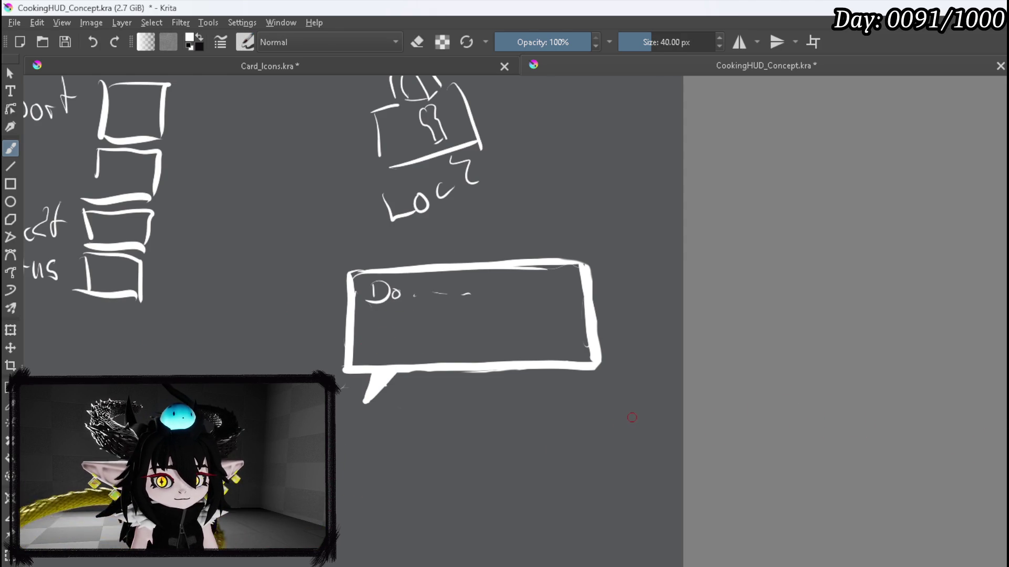
Step: Draw a small note card with a folded corner and scribbled lines over the bubble's lower-right corner
mouse_move(549, 345)
left_mouse_down()
mouse_move(542, 381)
mouse_move(554, 328)
mouse_move(619, 336)
mouse_move(596, 415)
left_mouse_up()
left_click_drag(532, 390, 625, 412)
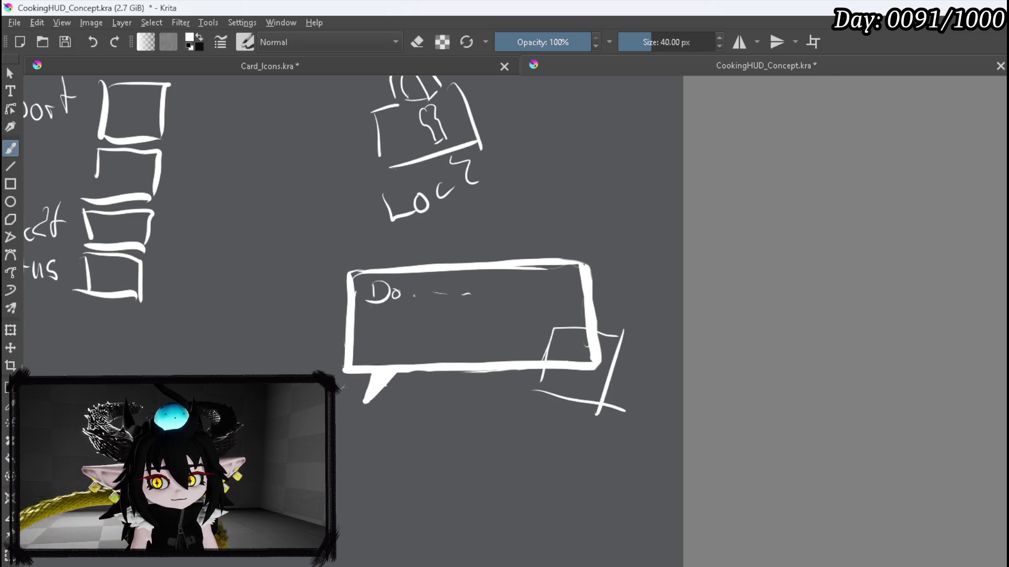
key("e")
mouse_move(594, 361)
left_mouse_down()
mouse_move(585, 338)
mouse_move(578, 367)
mouse_move(549, 361)
left_mouse_up()
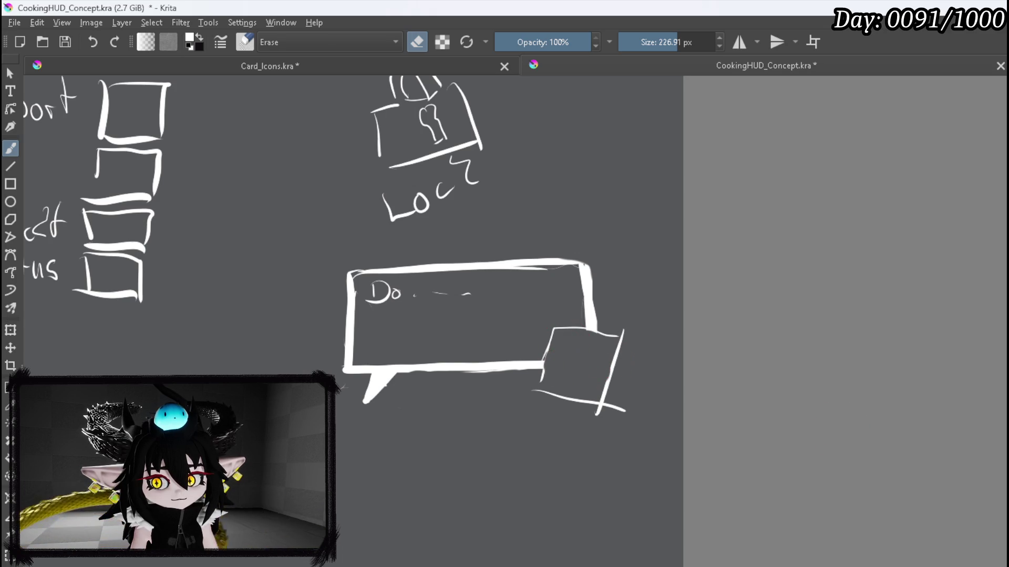
key("e")
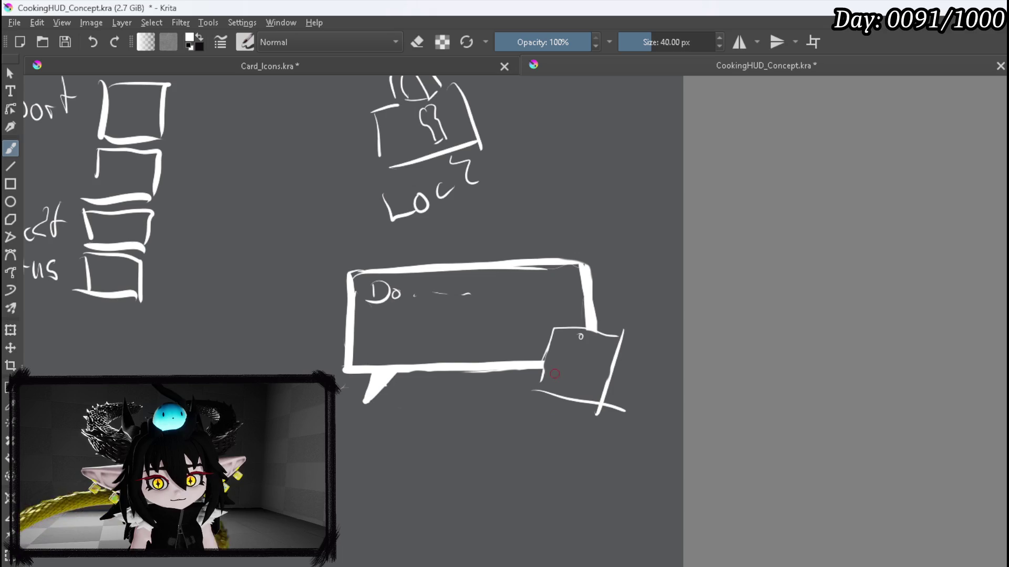
mouse_move(607, 333)
left_mouse_down()
mouse_move(605, 347)
mouse_move(617, 351)
left_mouse_up()
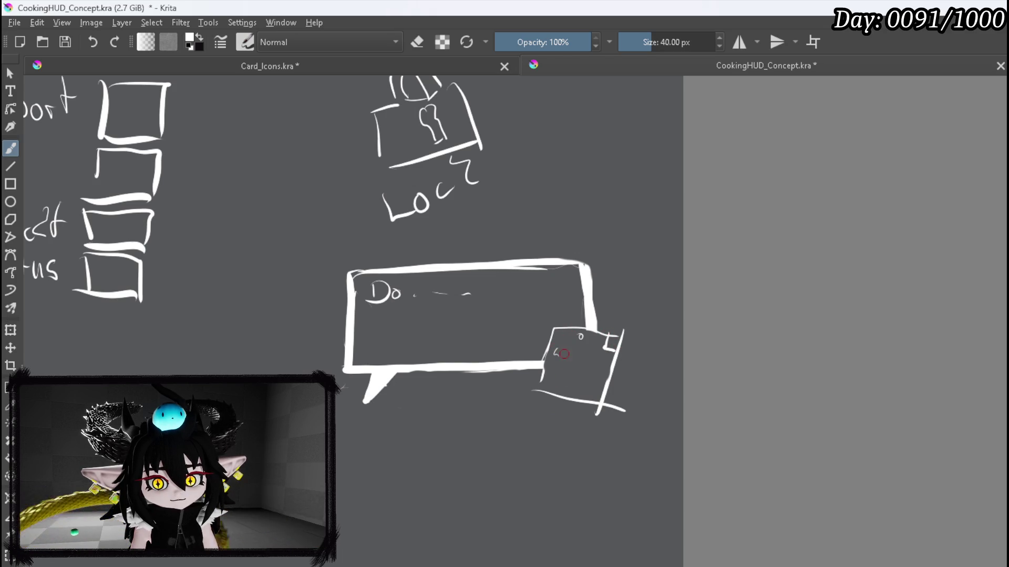
left_click_drag(574, 376, 591, 378)
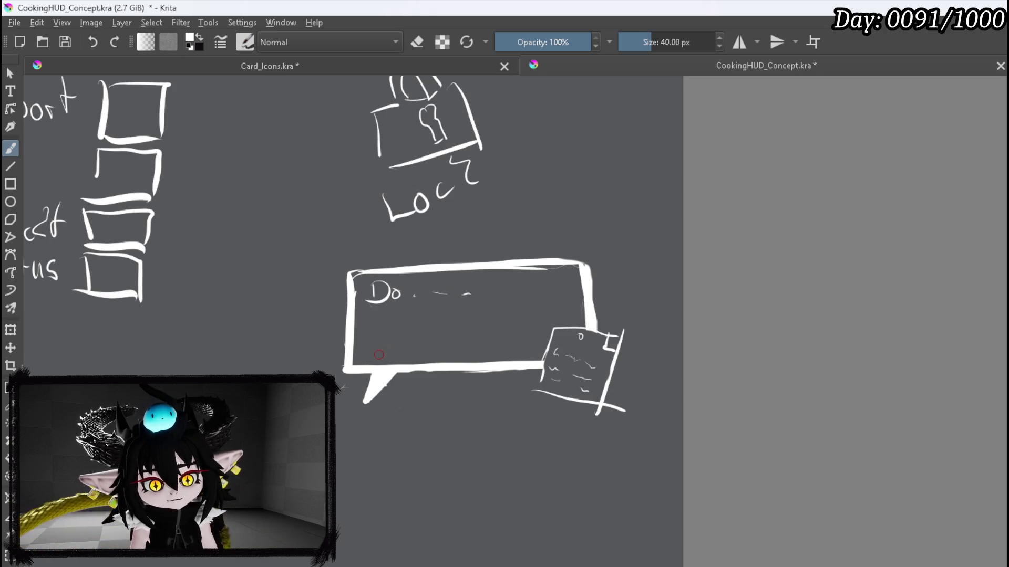
left_click_drag(344, 368, 346, 371)
left_click_drag(358, 426, 403, 406)
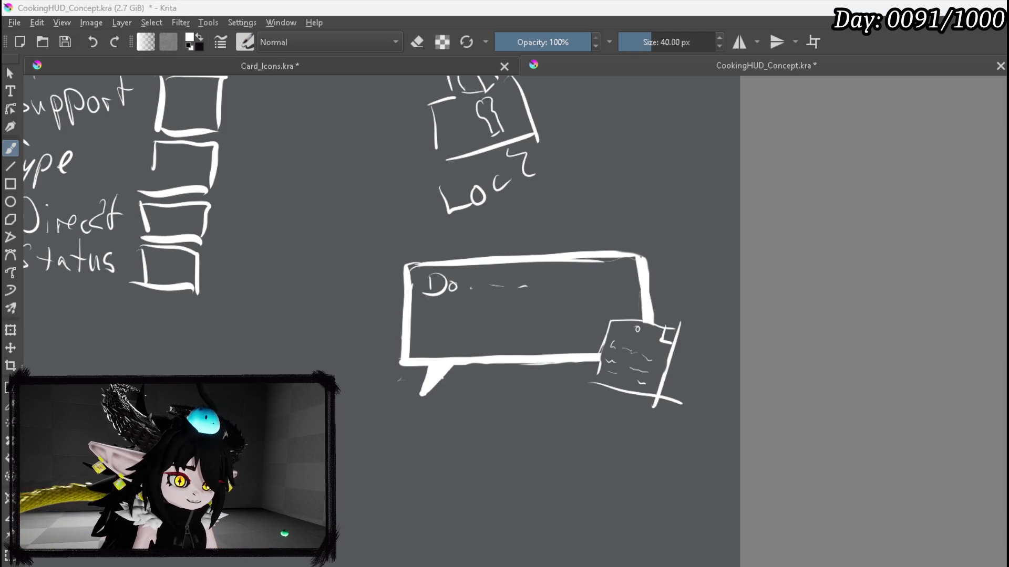
Step: Bring the Brave YouTube window forward and seek within the Path of Exile 2 video
left_click(412, 556)
left_click(245, 514)
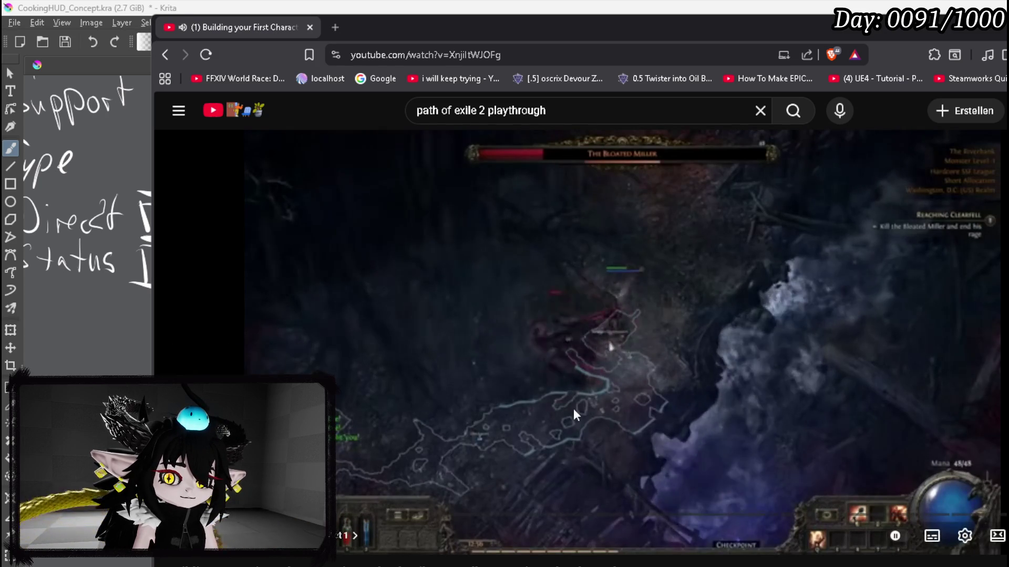
Step: Rewind the Path of Exile 2 video several times, then return to the Krita sketch
key("Left")
key("Left")
key("Left")
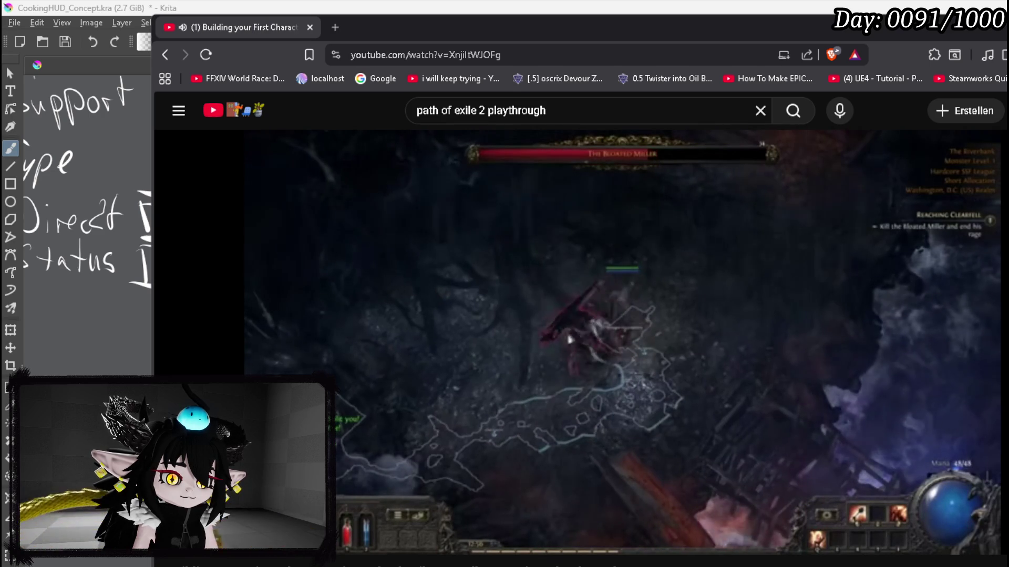
key("Left")
key("Left")
key("Left")
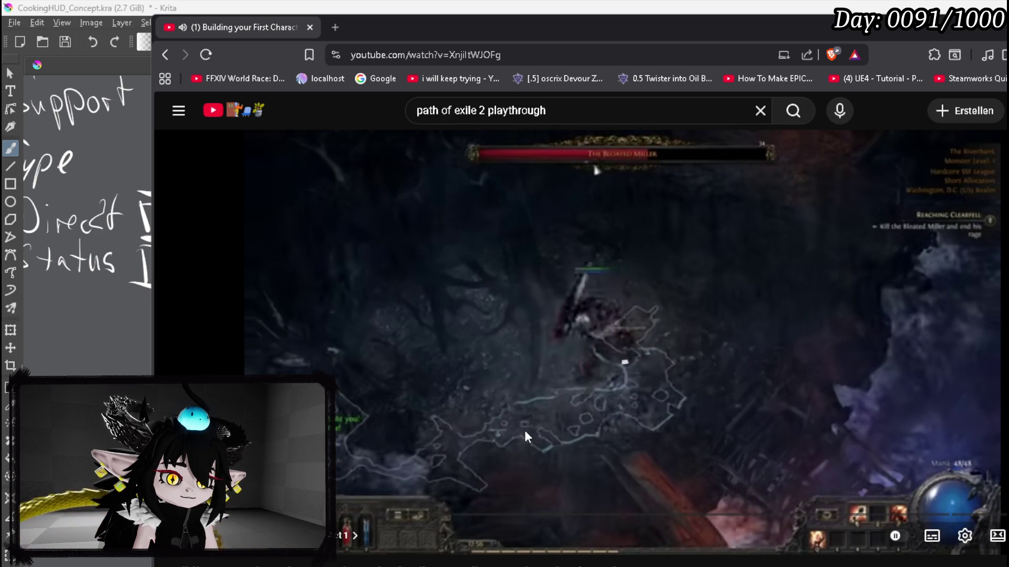
key("Left")
key("Left")
key("Left")
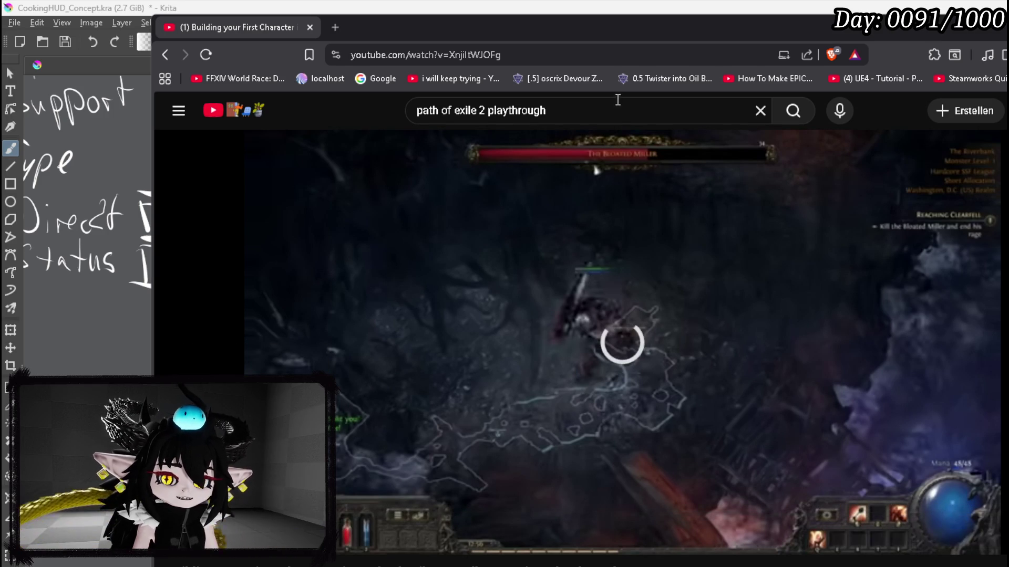
left_click_drag(613, 32, 644, 17)
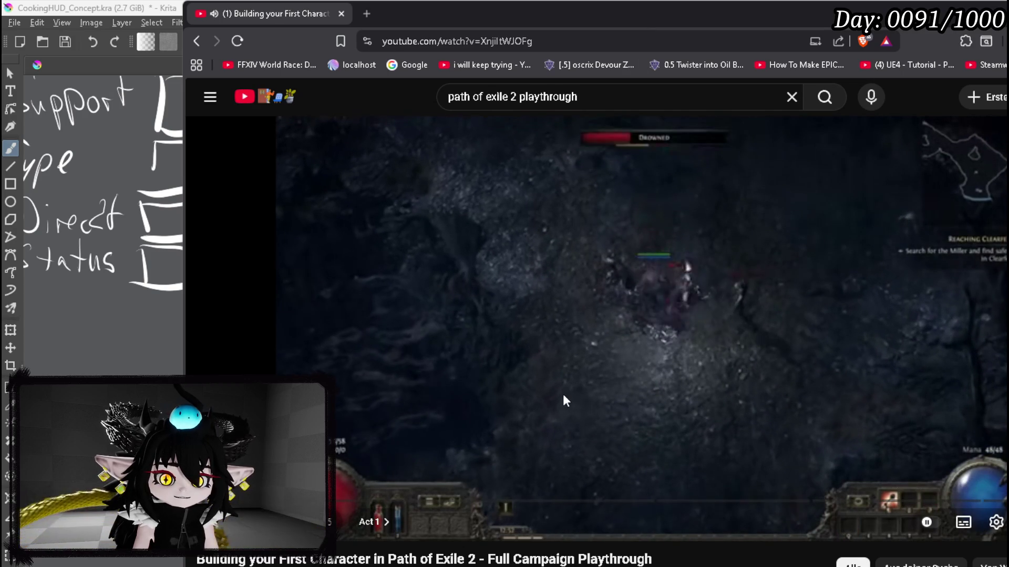
key("Left")
key("Left")
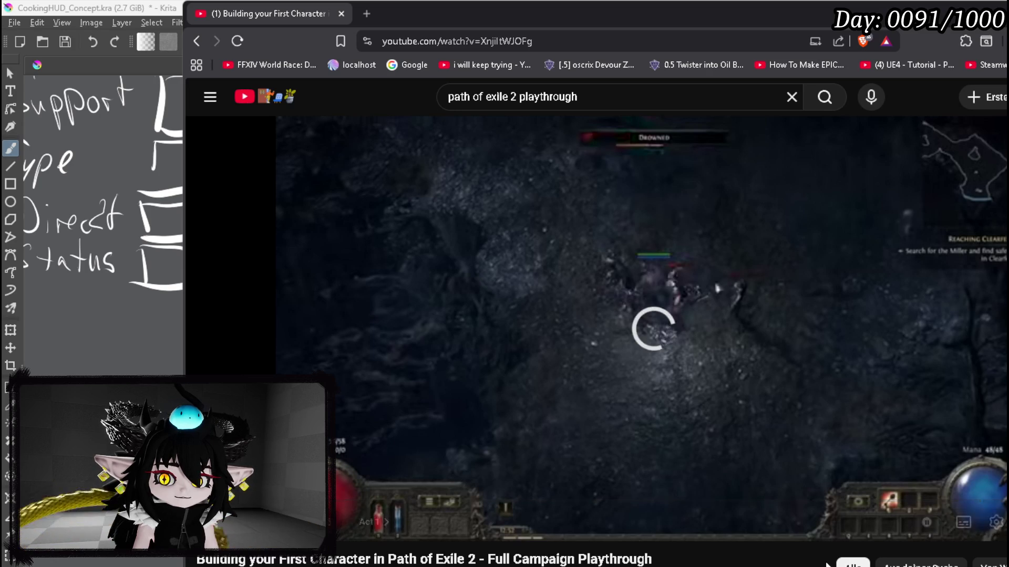
left_click(997, 525)
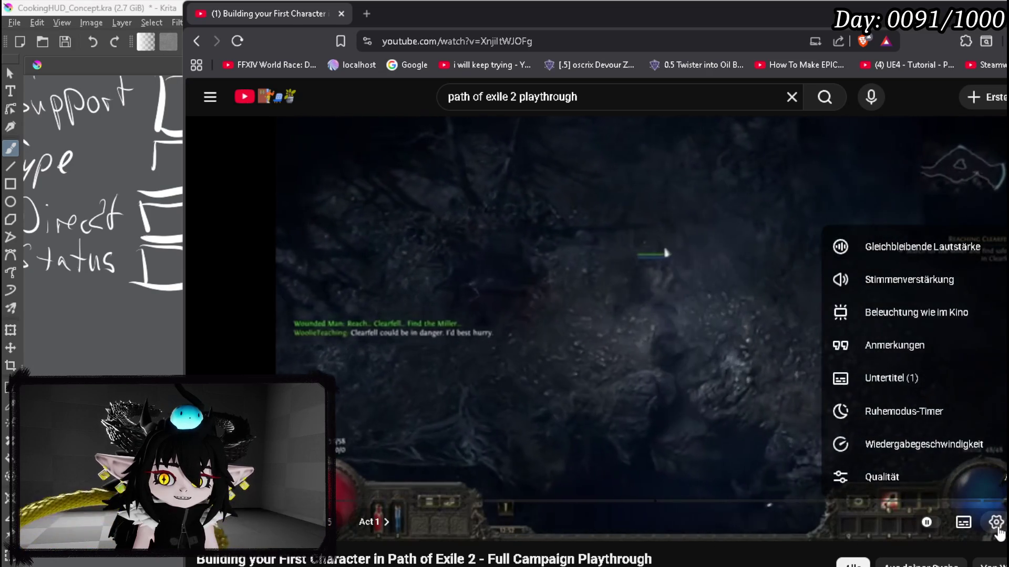
left_click(735, 278)
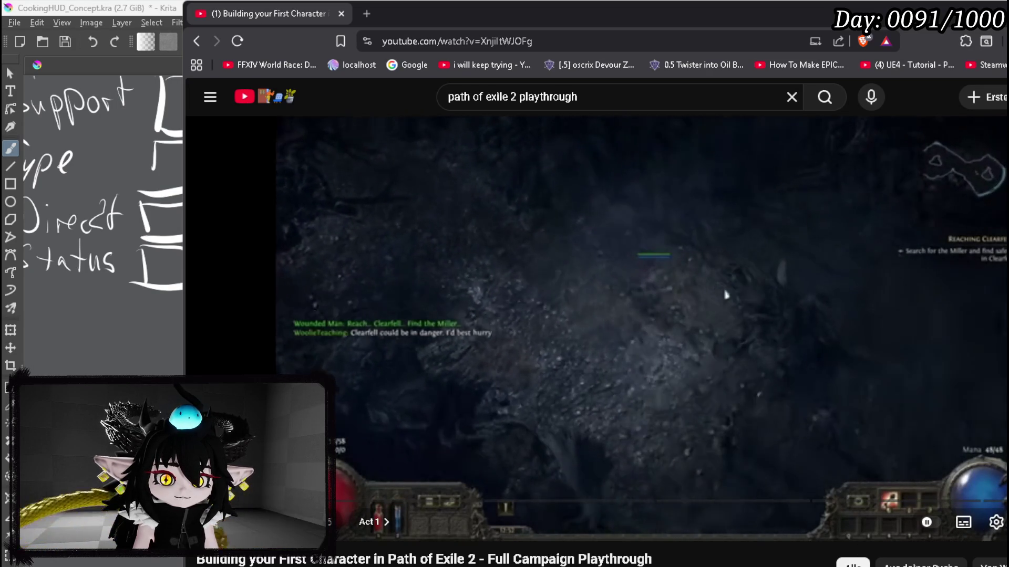
key("Left")
key("Left")
key("Left")
key("Left")
key("Left")
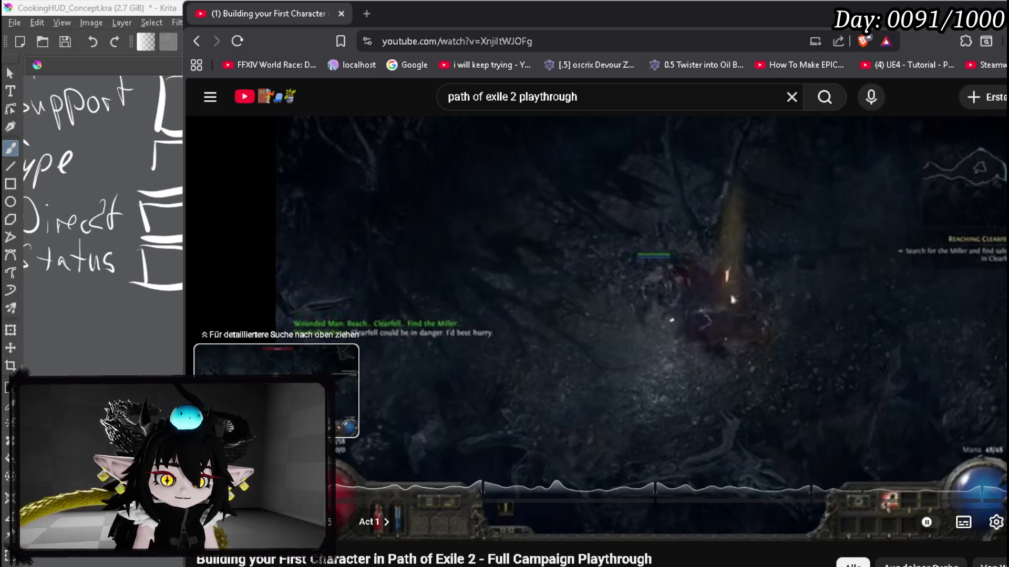
key("Left")
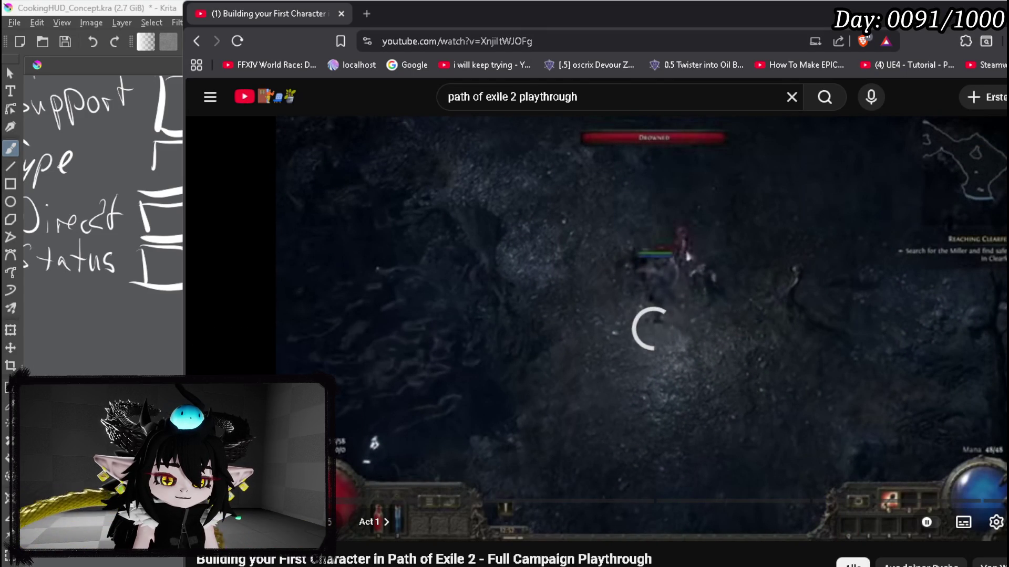
key("alt+Tab")
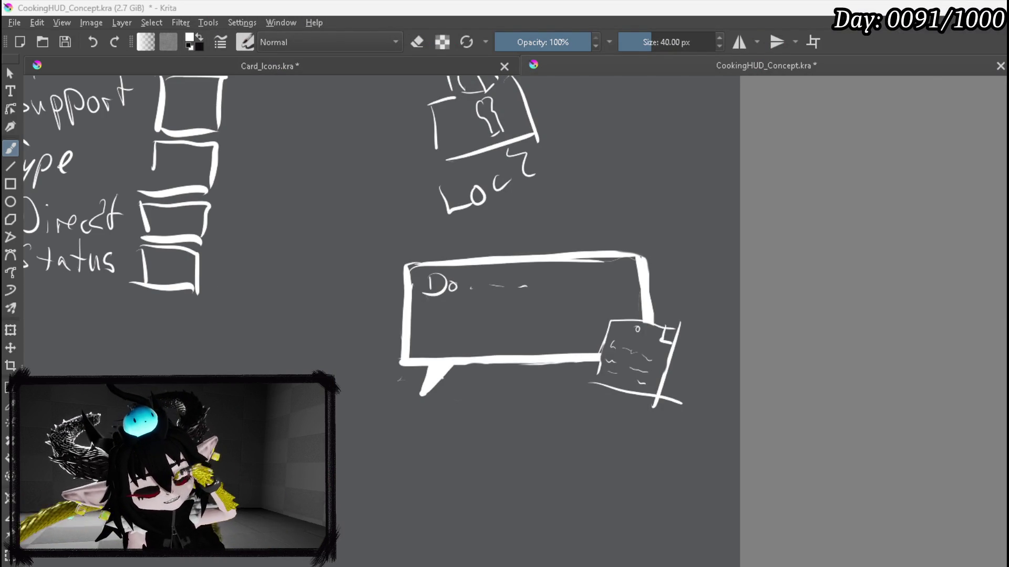
Step: Paint a trial dark vignette around the bubble with a white X in a cleared spot
scroll(457, 342, "up", 3)
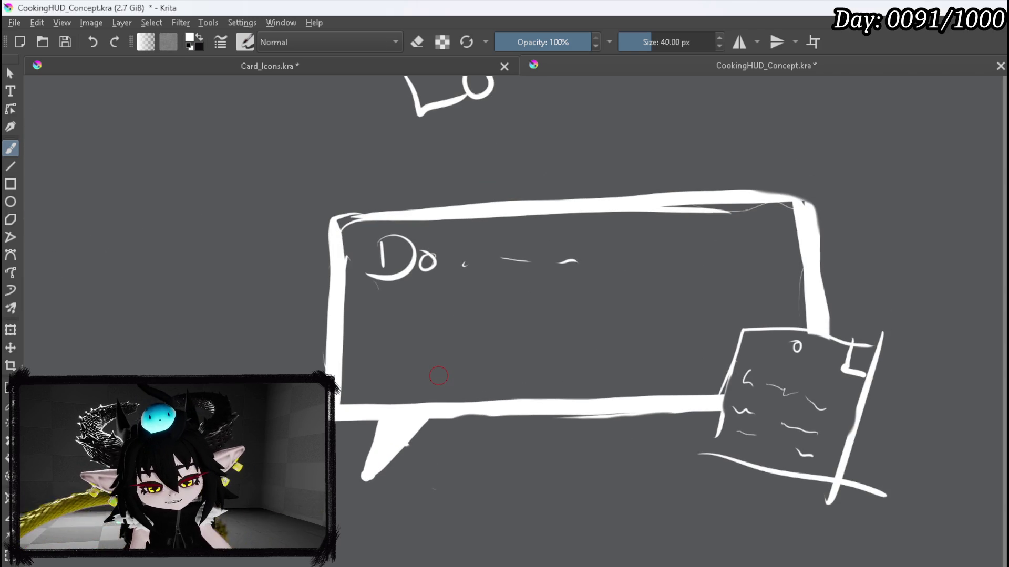
mouse_move(545, 319)
left_mouse_down()
mouse_move(564, 346)
mouse_move(554, 334)
mouse_move(541, 351)
left_mouse_up()
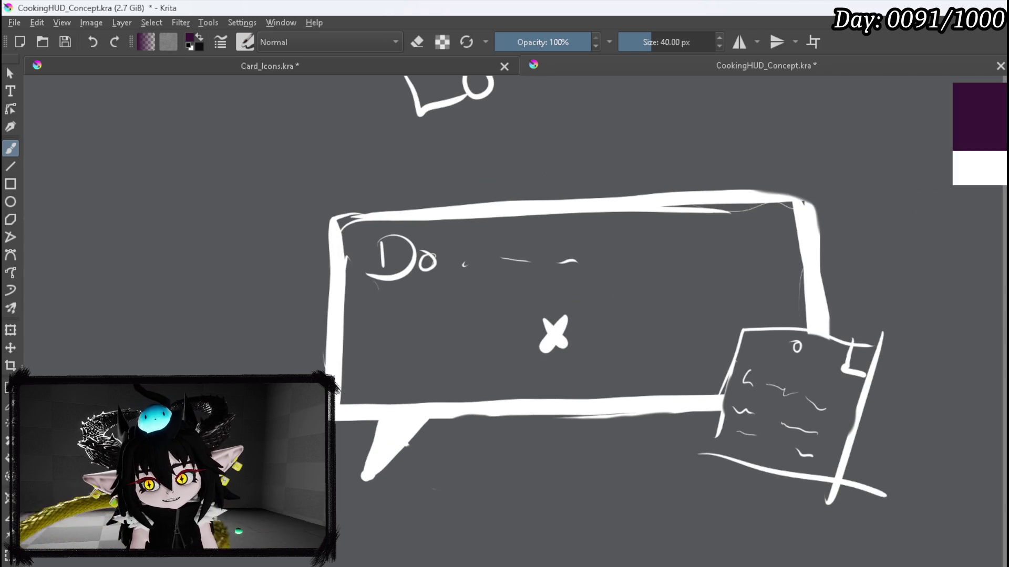
key("slash")
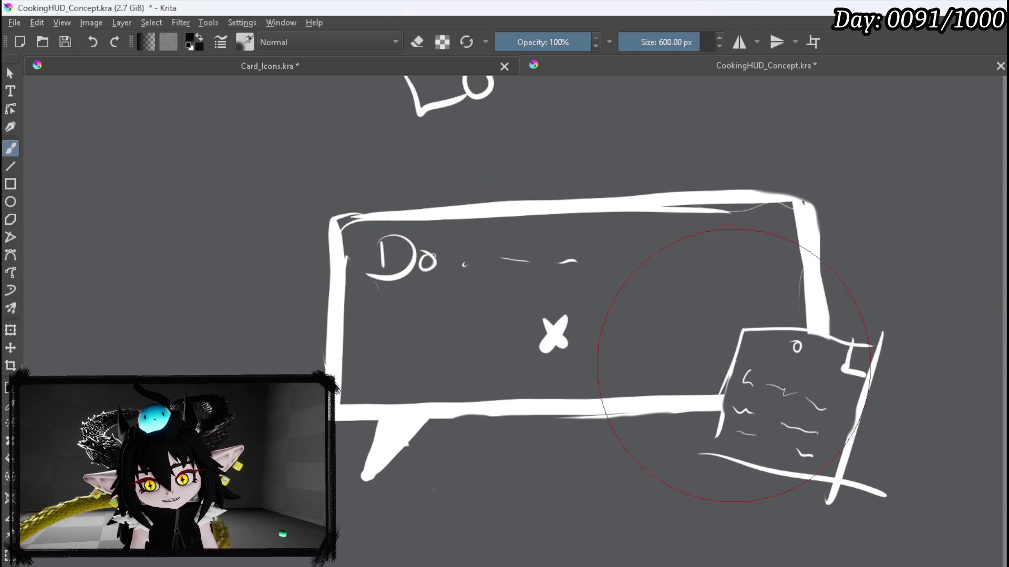
mouse_move(368, 255)
left_mouse_down()
mouse_move(460, 505)
mouse_move(771, 338)
mouse_move(536, 214)
mouse_move(461, 506)
mouse_move(745, 259)
mouse_move(541, 337)
mouse_move(743, 440)
mouse_move(541, 203)
mouse_move(472, 471)
mouse_move(649, 168)
mouse_move(416, 450)
left_mouse_up()
key("e")
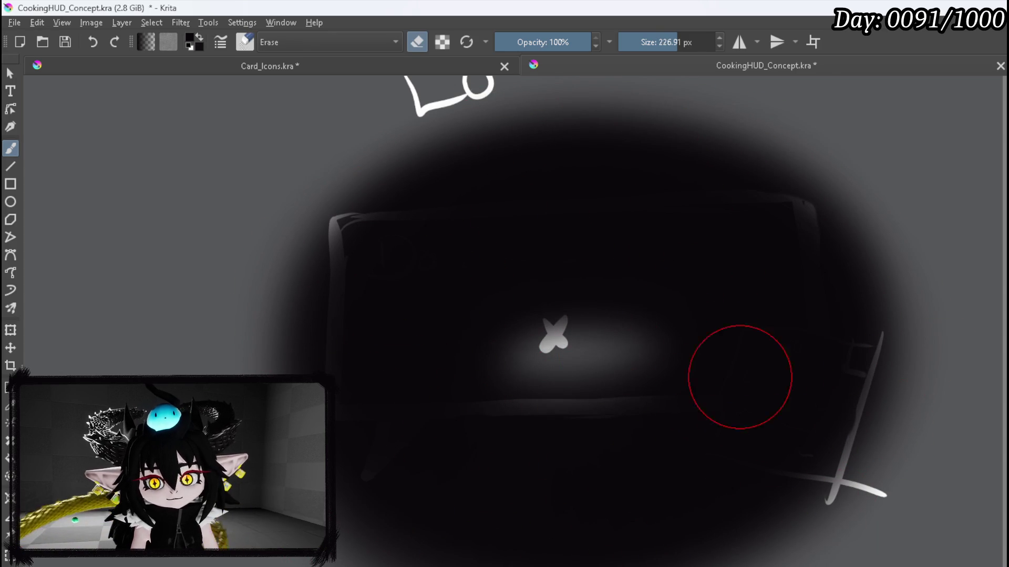
mouse_move(495, 342)
left_mouse_down()
mouse_move(527, 309)
mouse_move(572, 295)
mouse_move(499, 339)
mouse_move(540, 315)
left_mouse_up()
key("/")
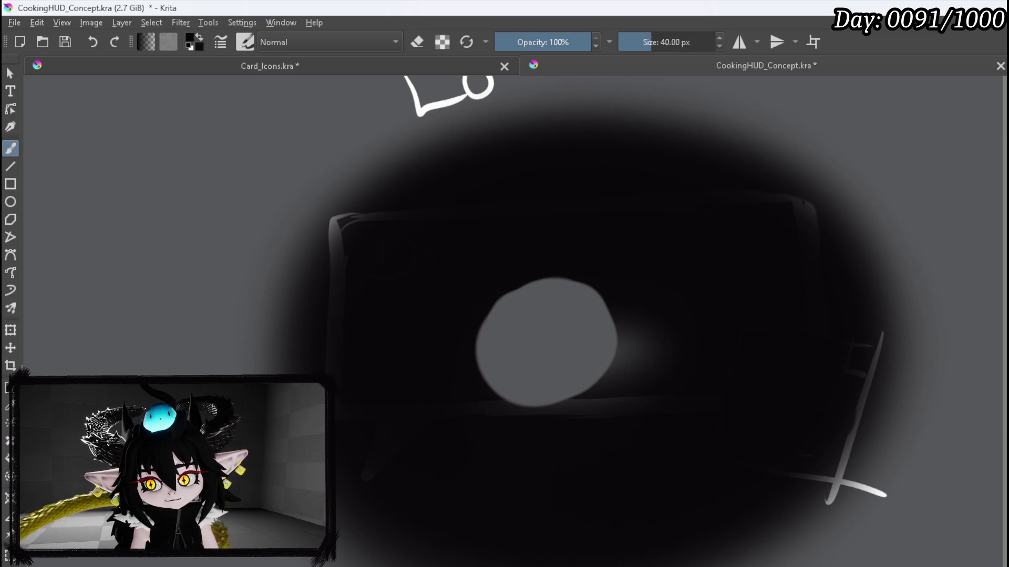
key("x")
mouse_move(536, 326)
left_mouse_down()
mouse_move(559, 348)
mouse_move(566, 318)
left_mouse_up()
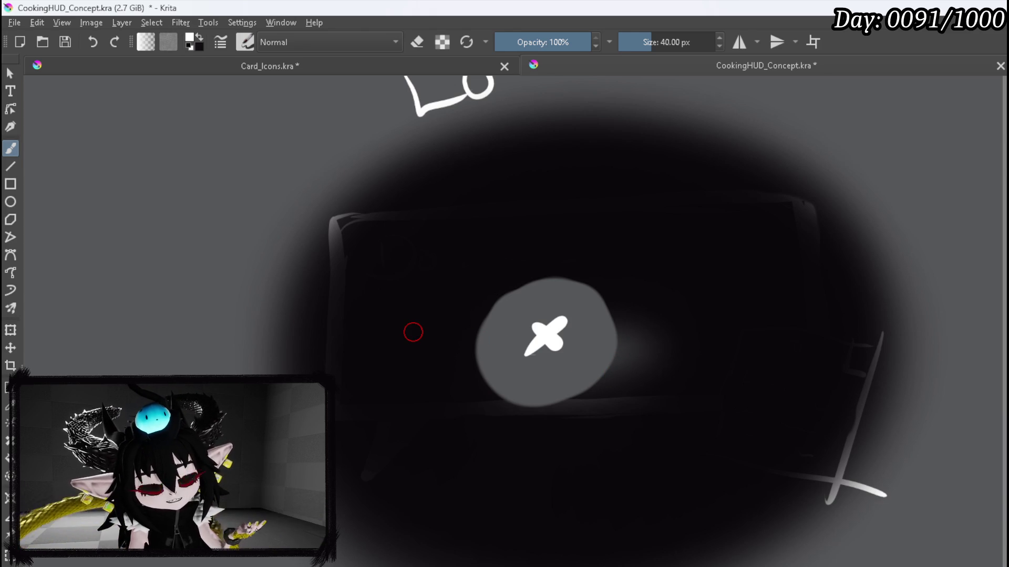
Step: Save CookingHUD_Concept.kra and bring the left-side type list into view
scroll(430, 363, "down", 2)
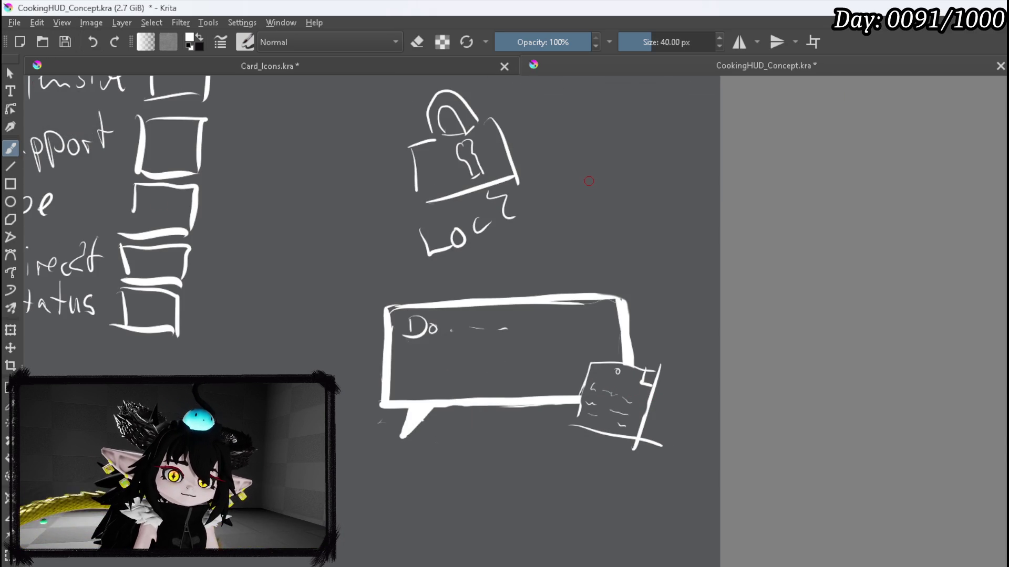
key("ctrl+s")
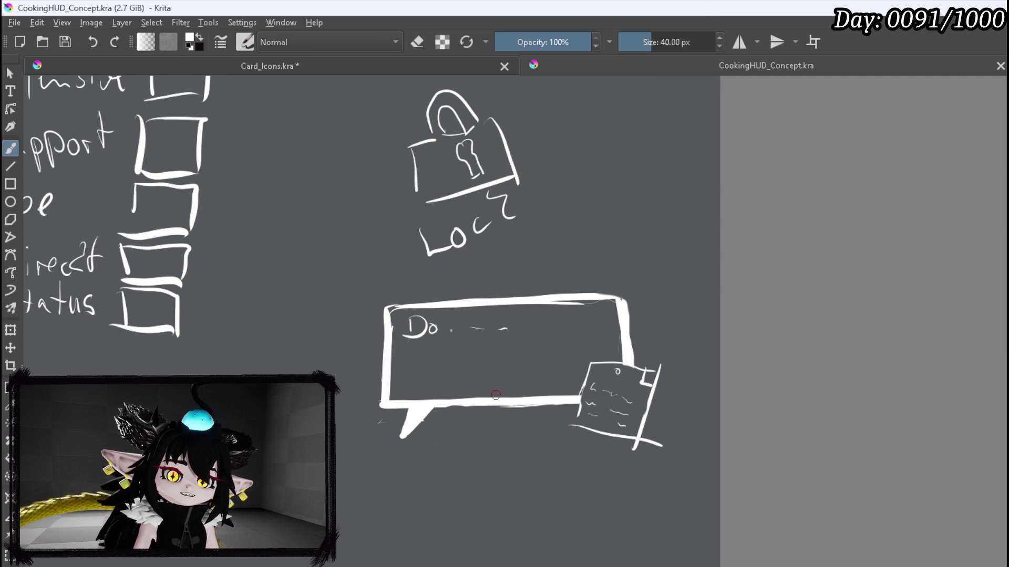
scroll(495, 393, "down", 2)
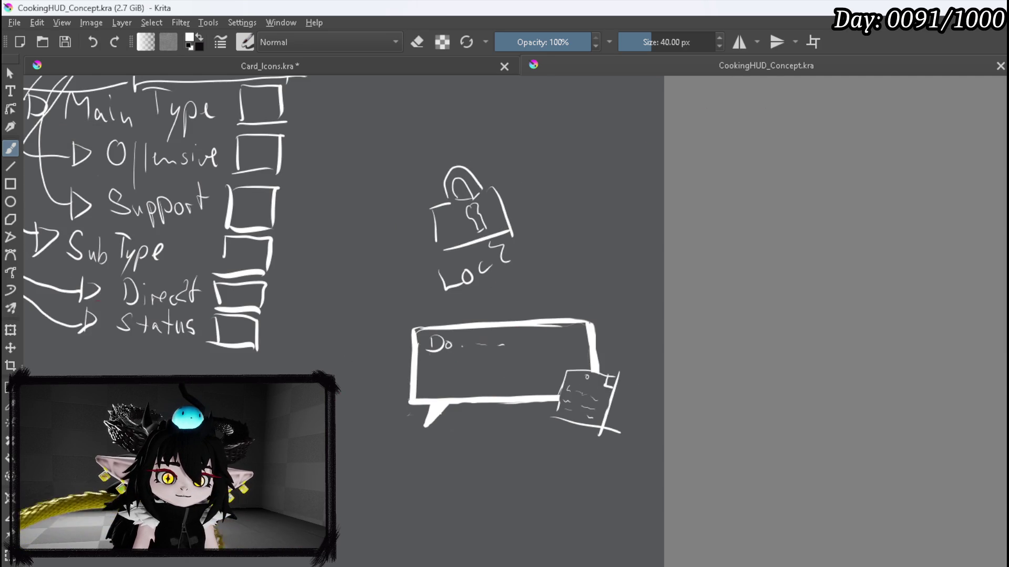
left_click_drag(453, 342, 657, 437)
scroll(558, 466, "down", 3)
scroll(231, 167, "up", 3)
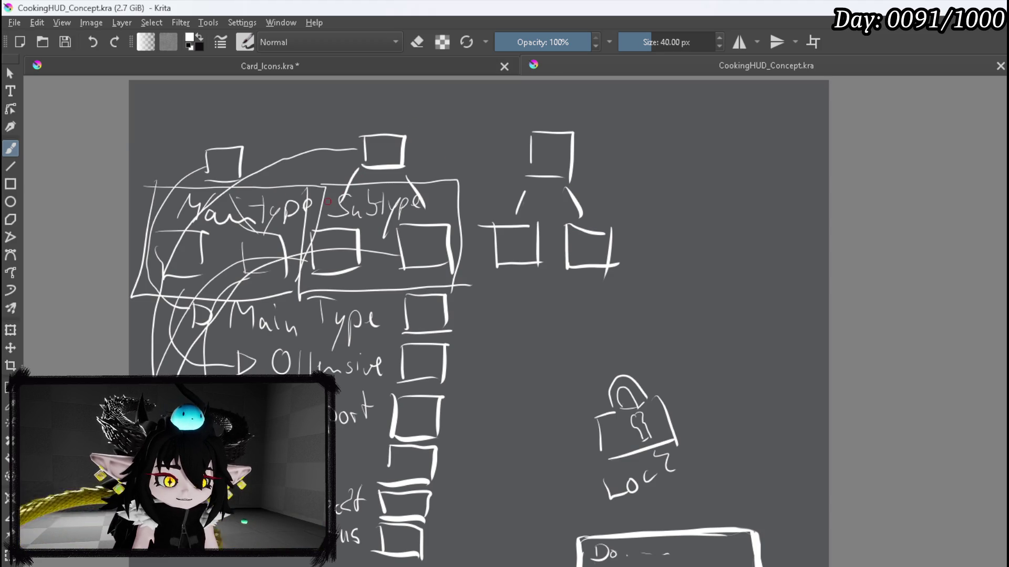
left_click_drag(453, 186, 436, 214)
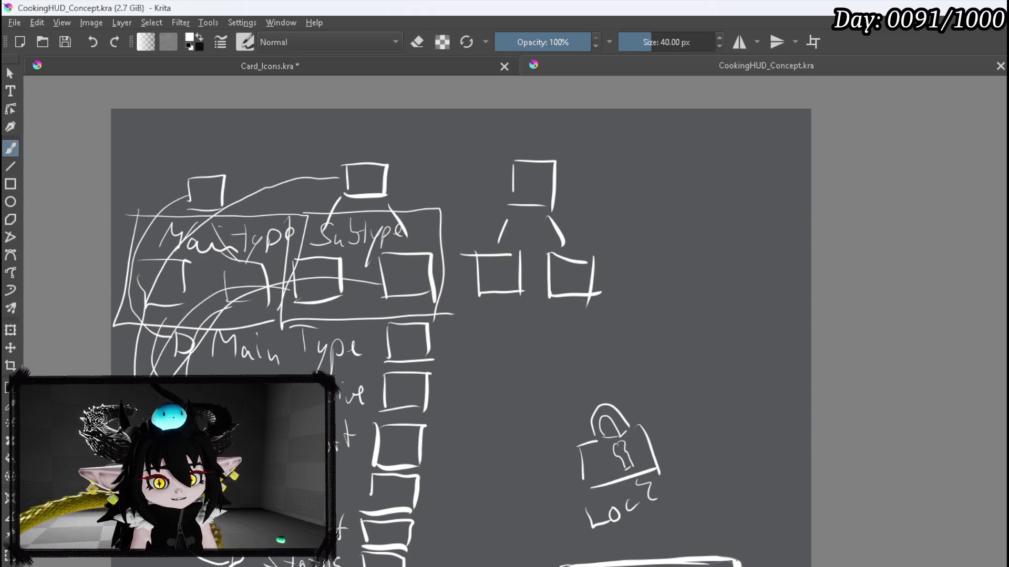
scroll(844, 254, "down", 3)
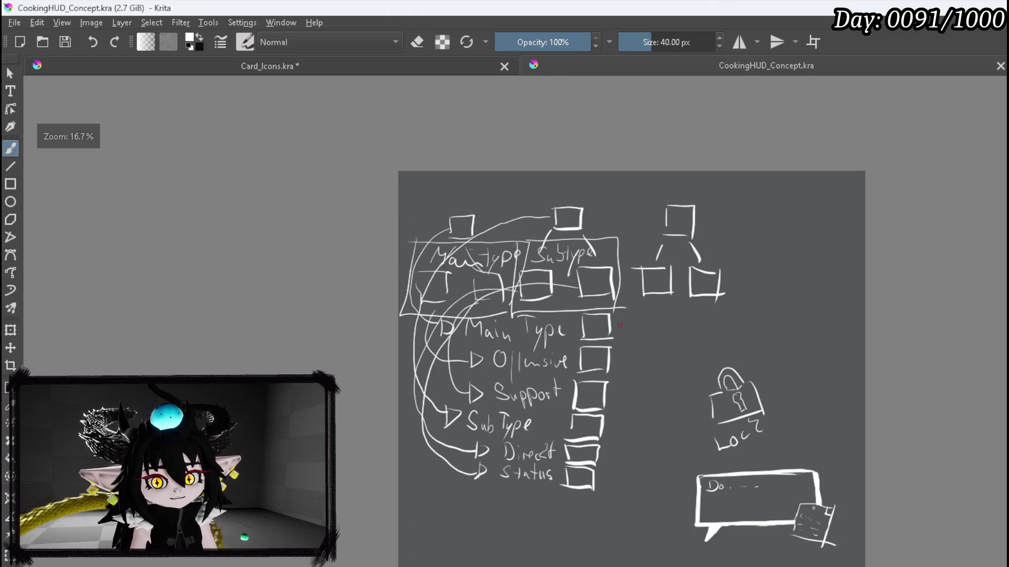
left_click_drag(611, 340, 526, 253)
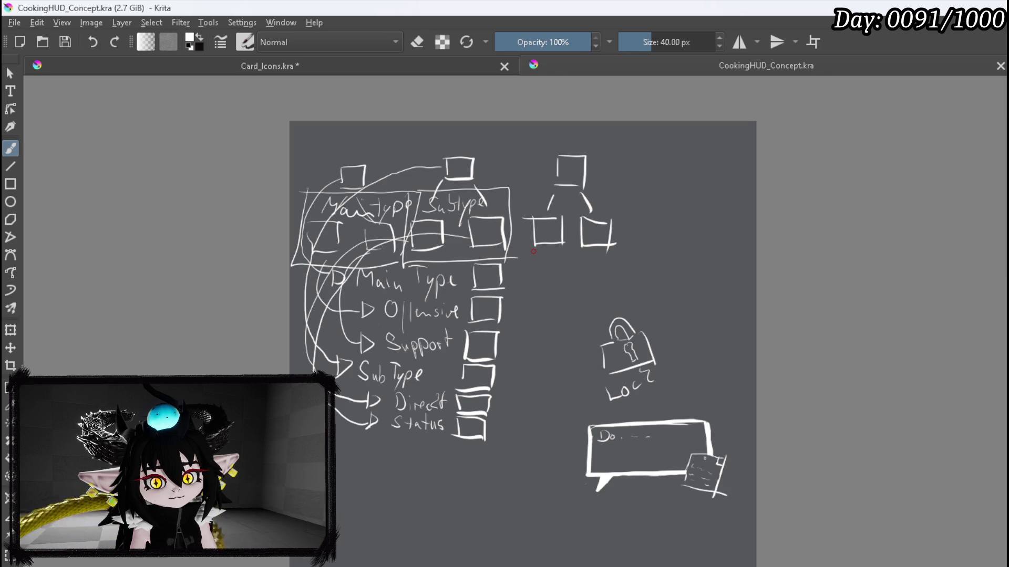
left_click_drag(532, 245, 654, 226)
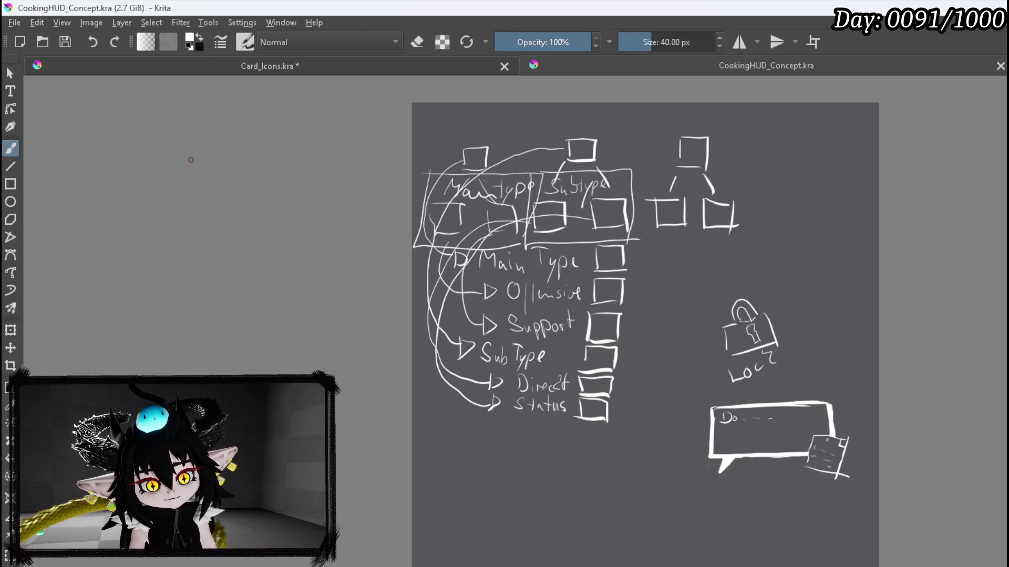
mouse_move(531, 278)
left_mouse_down()
mouse_move(495, 302)
mouse_move(506, 301)
left_mouse_up()
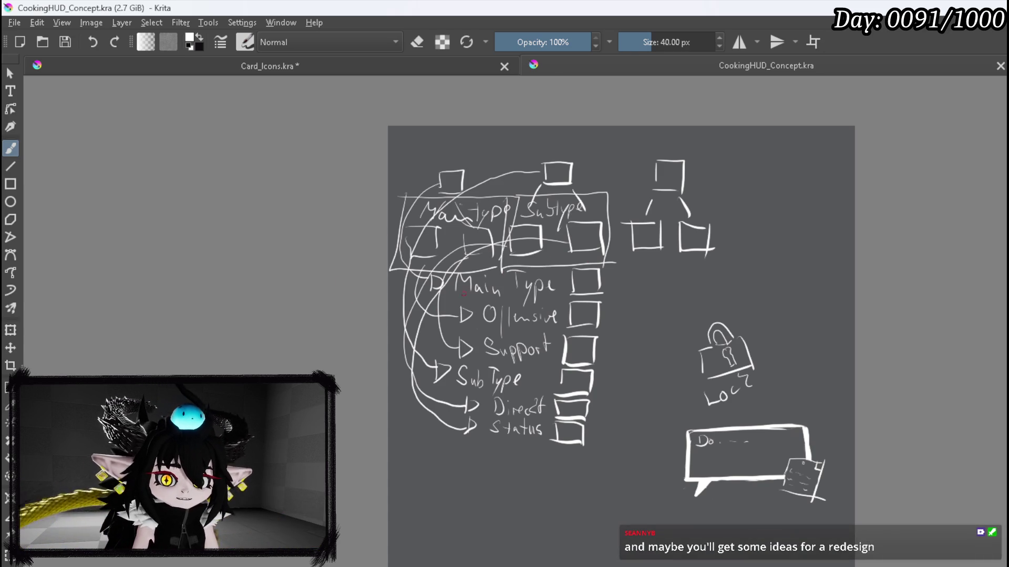
Step: Pan the Krita canvas and switch to the running IsekaiJourneyV3 game preview
scroll(593, 271, "down", 1)
scroll(599, 270, "up", 1)
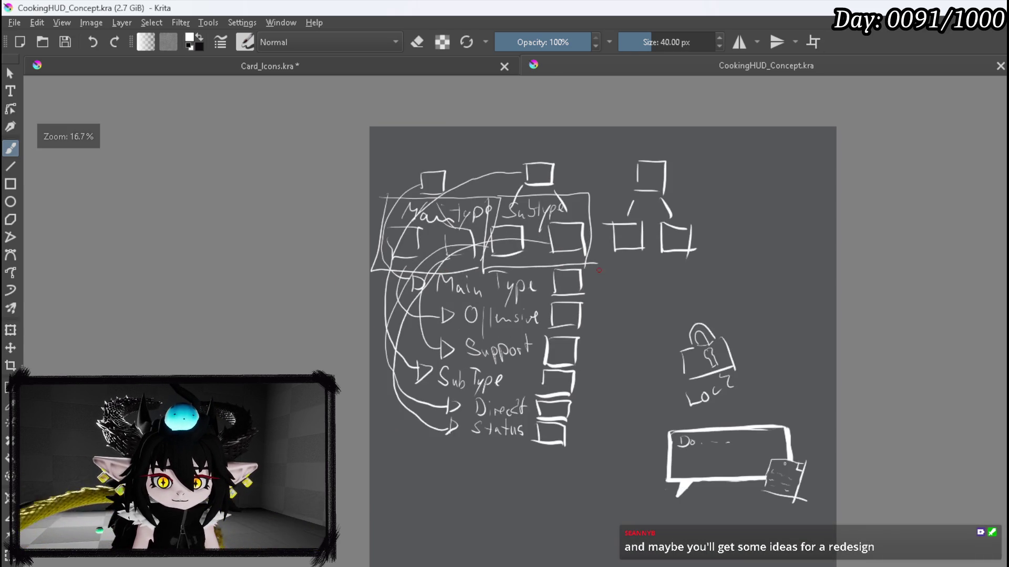
scroll(599, 270, "left", 2)
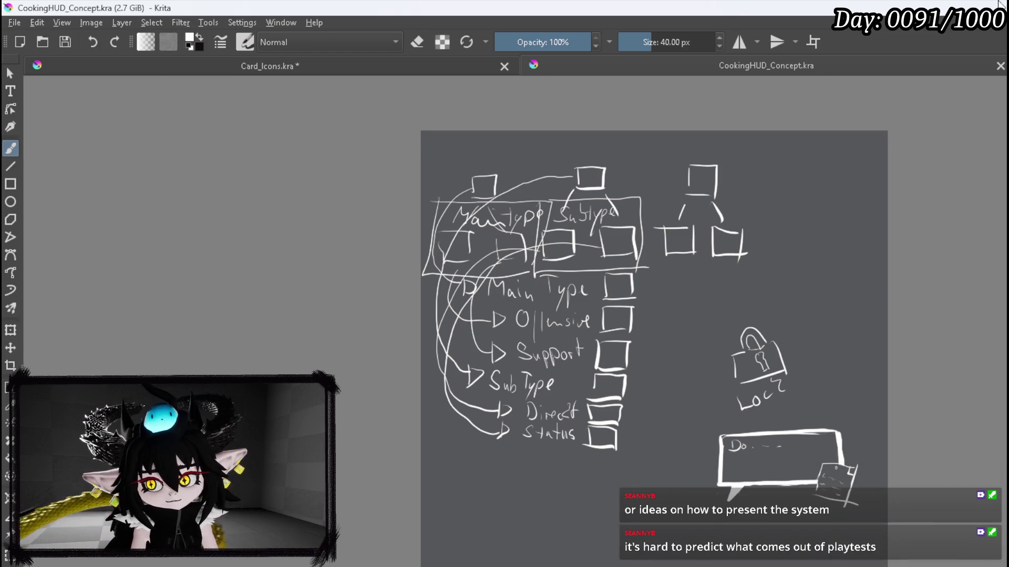
key("alt+Tab")
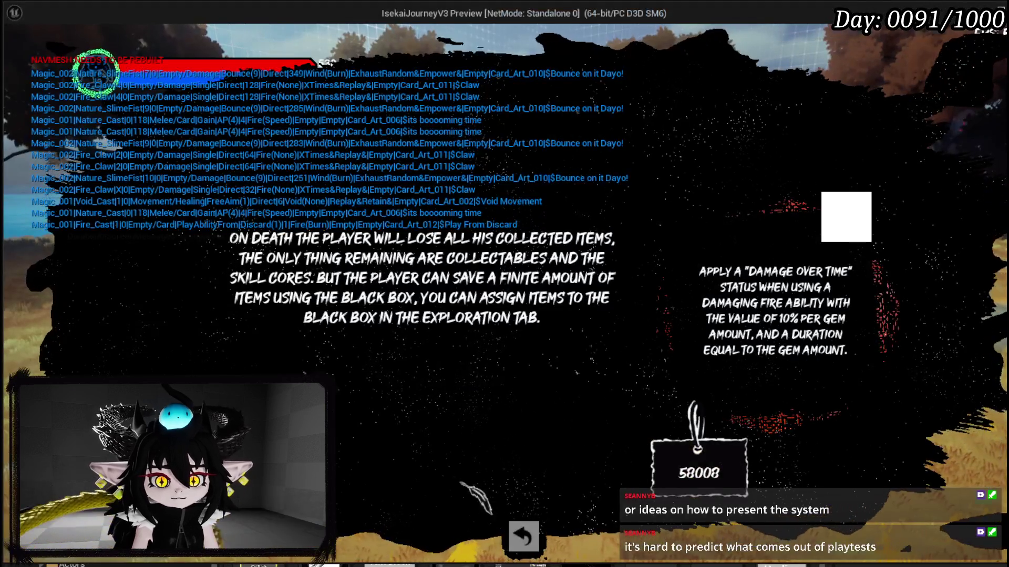
Step: Dismiss the death screen, walk the character to the bench and open Create New Skill
left_click(524, 536)
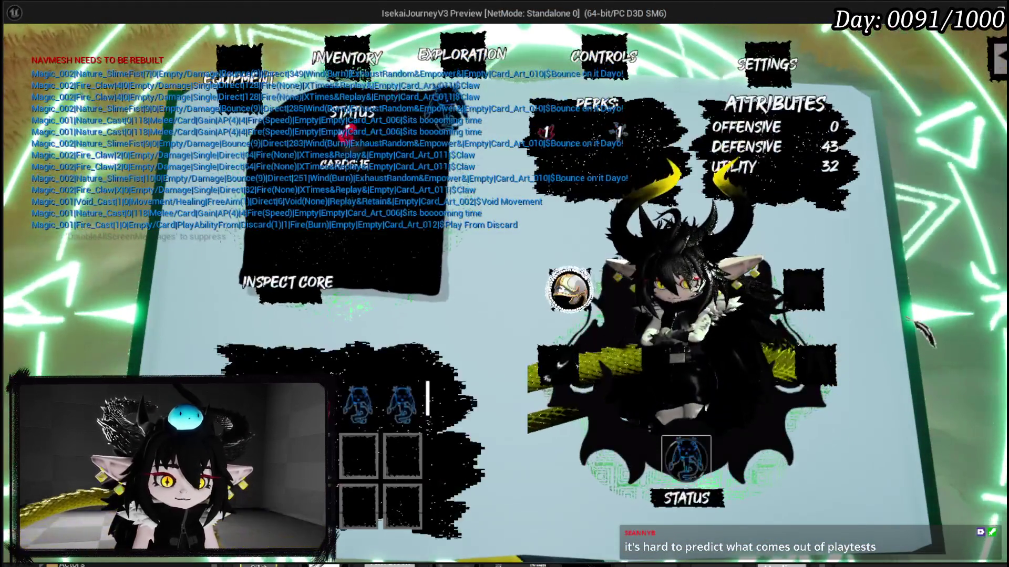
key("Escape")
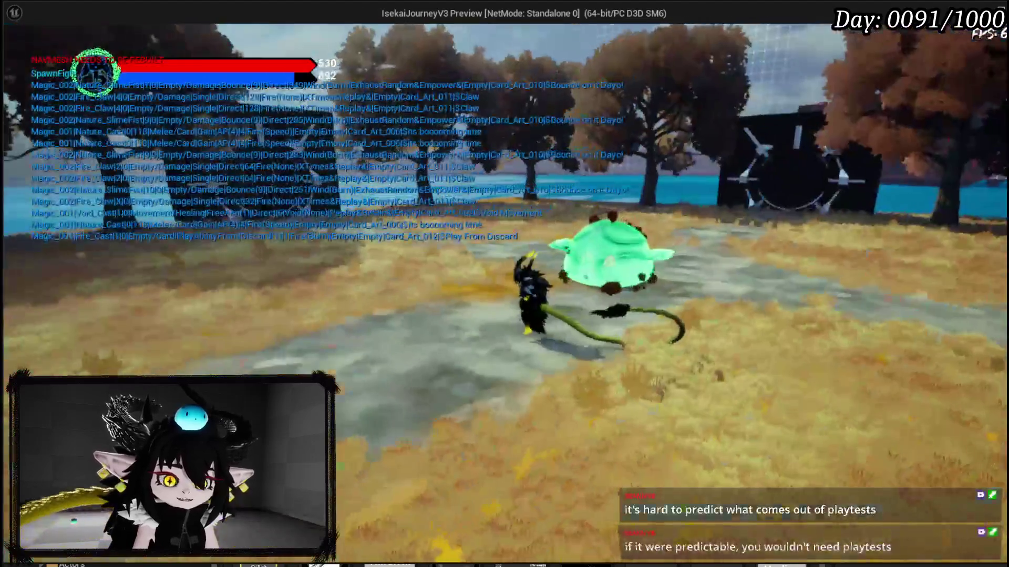
key("w")
key("w")
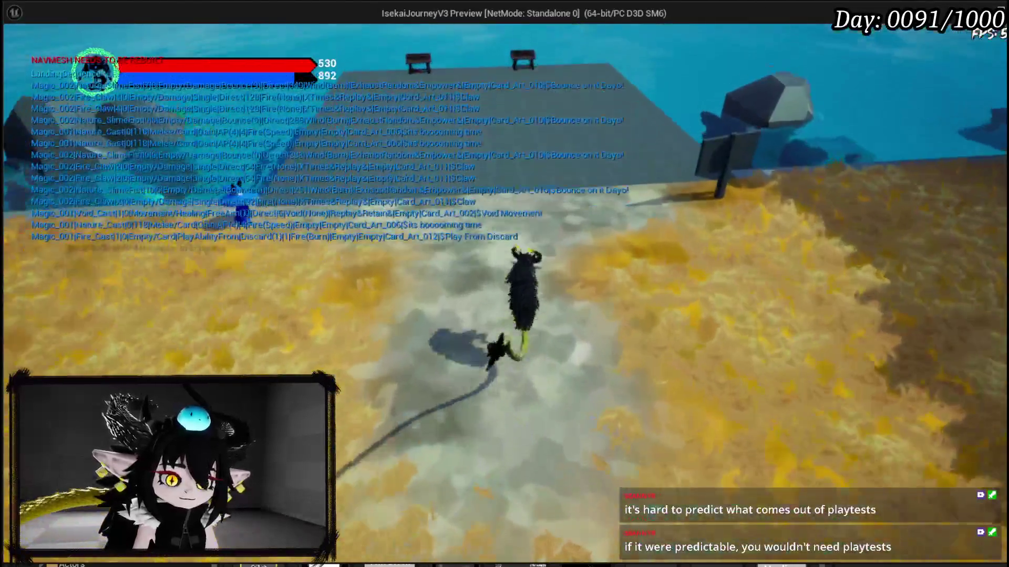
key("w")
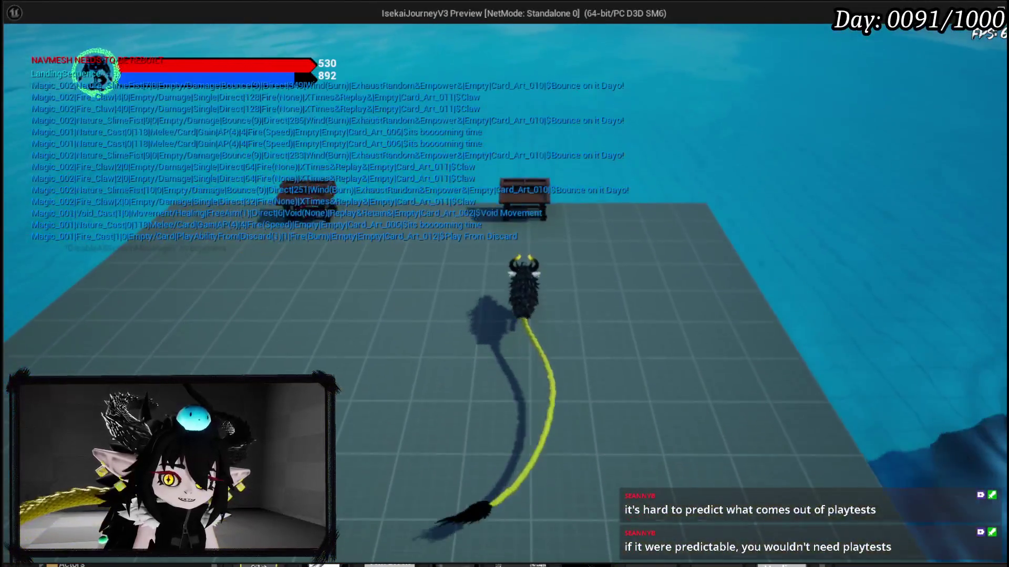
key("e")
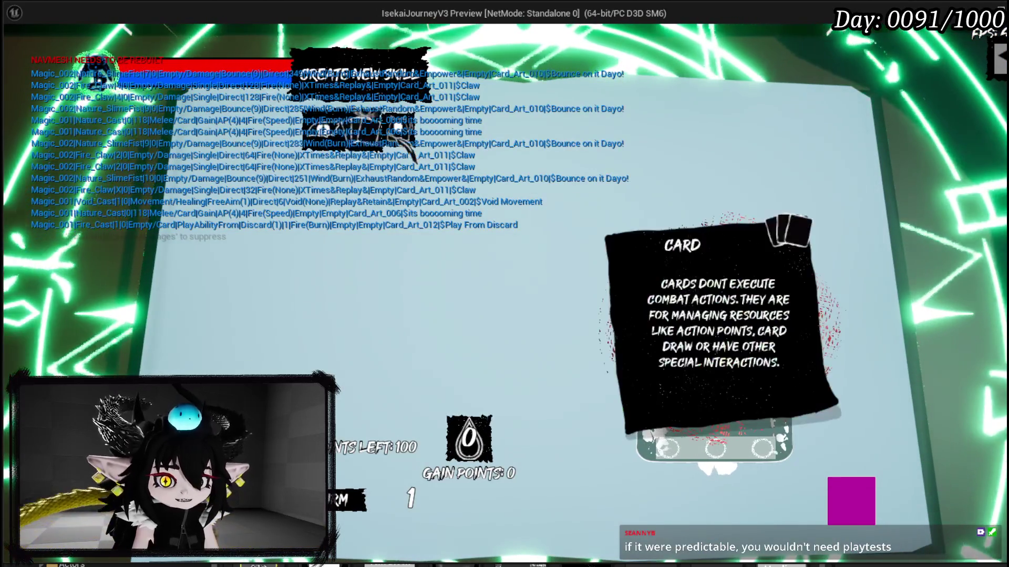
Step: Choose the card type for the TEST skill and add the claw Direct Hit element
left_click(328, 129)
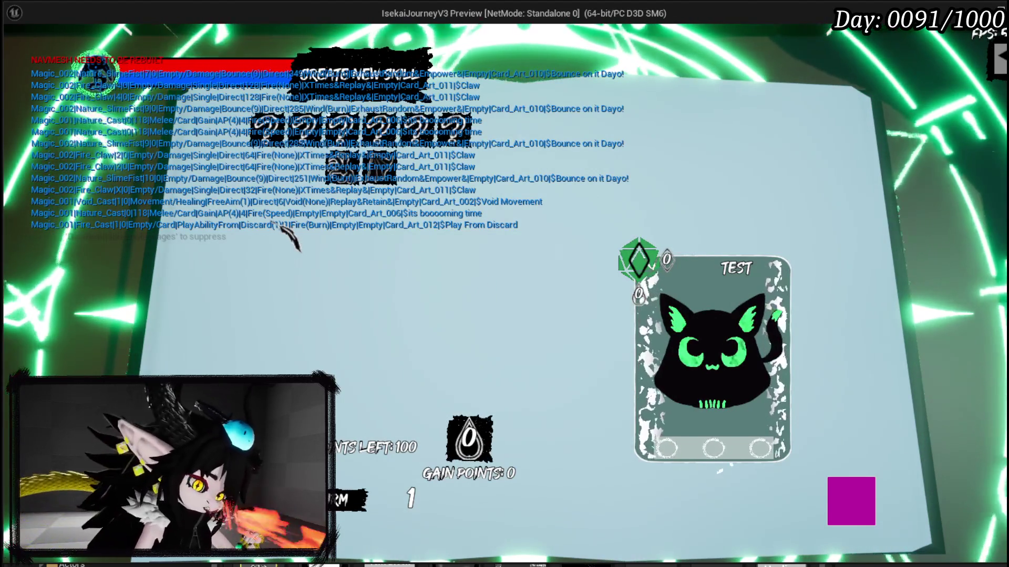
left_click(341, 170)
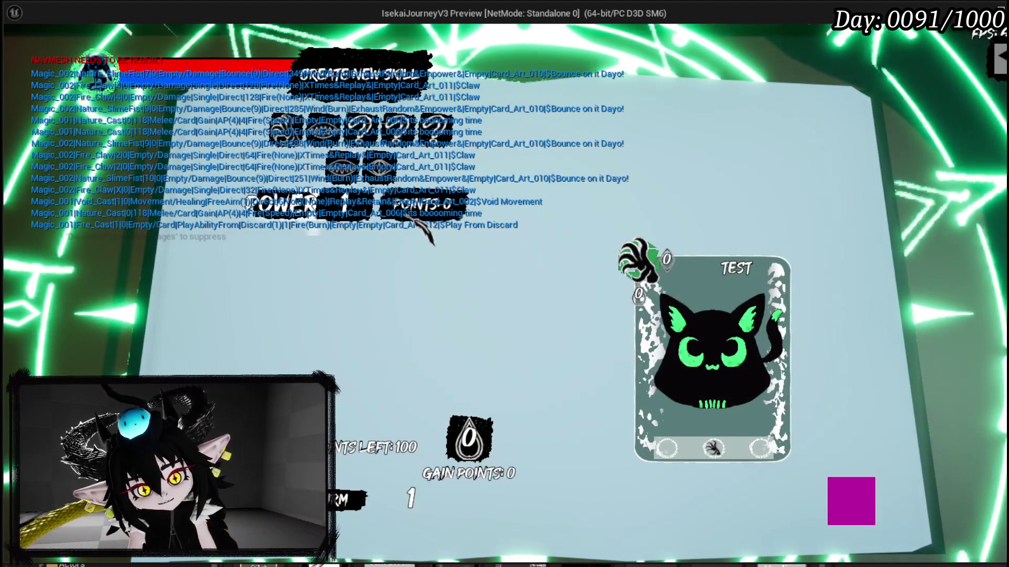
Step: Toggle the skill's Status Effect on and off repeatedly, ending with it deselected
left_click(399, 173)
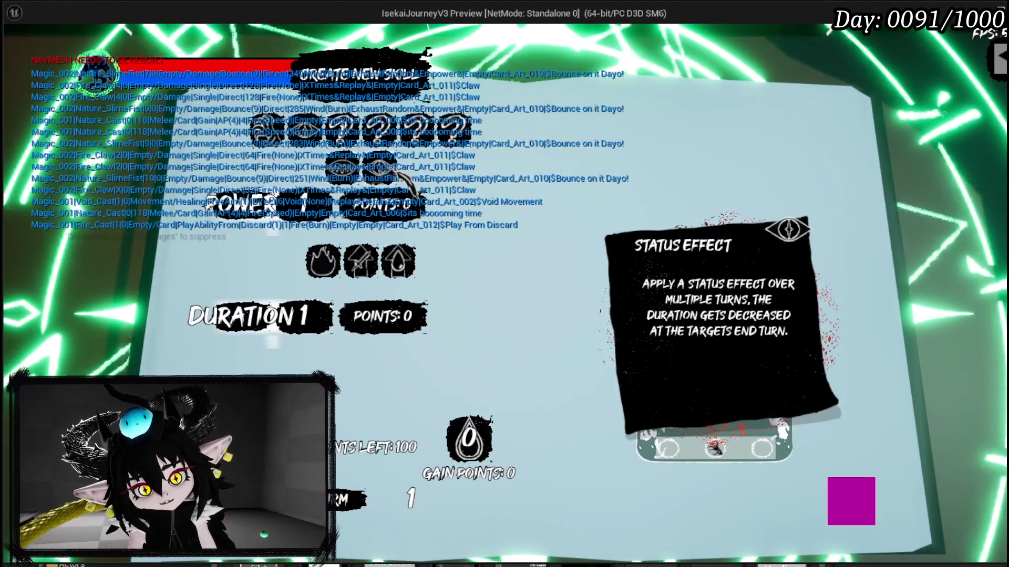
left_click(372, 182)
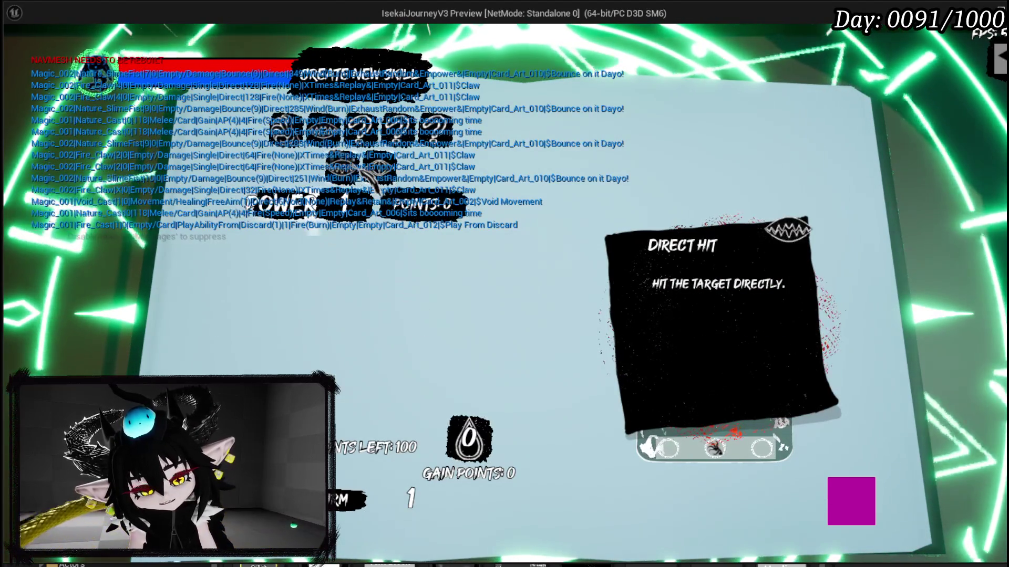
left_click(398, 178)
left_click(372, 183)
left_click(398, 181)
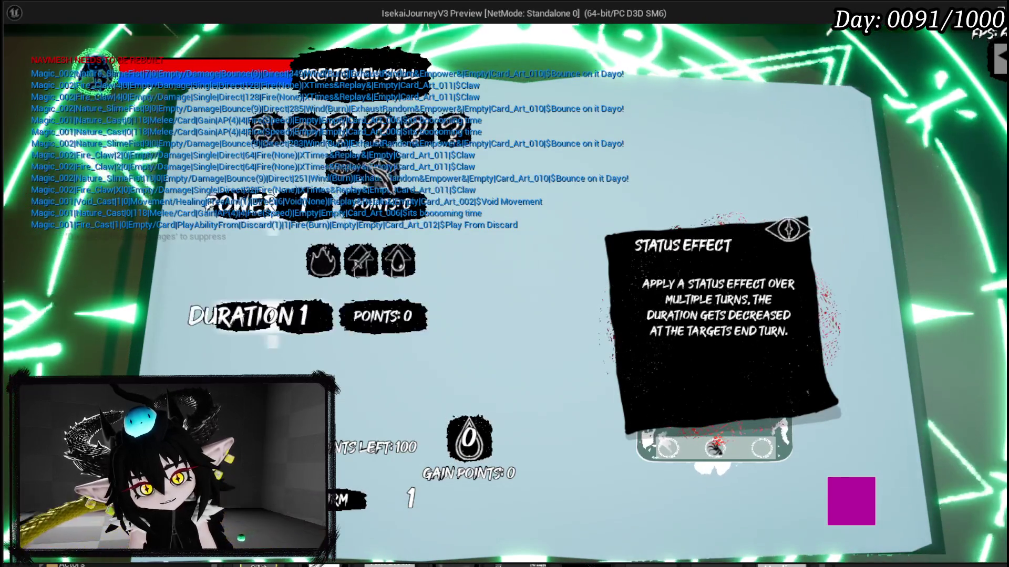
left_click(386, 182)
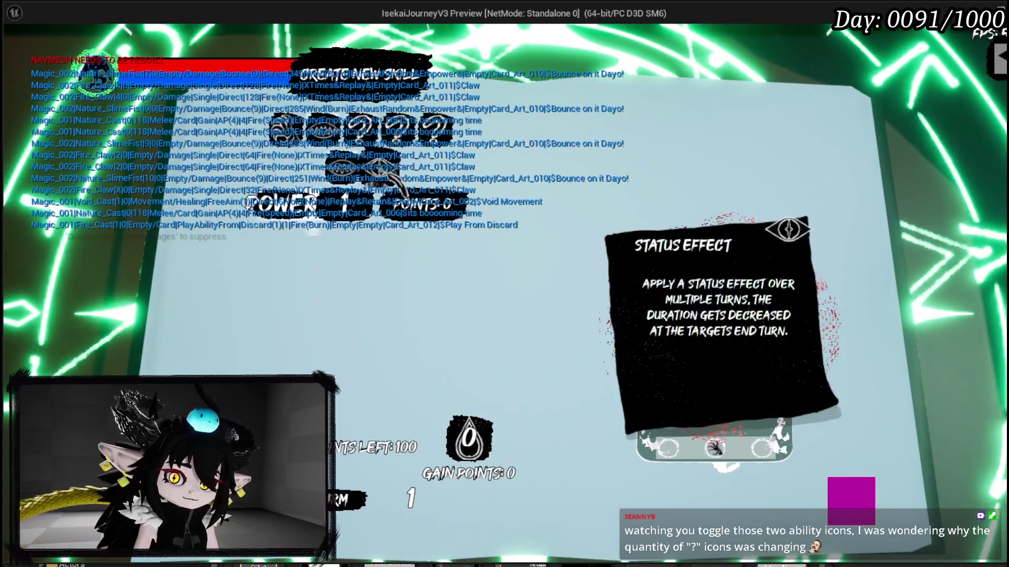
Step: Re-add the status effect, switch the skill to Support and back to Offensive, then bring up size options
left_click(382, 170)
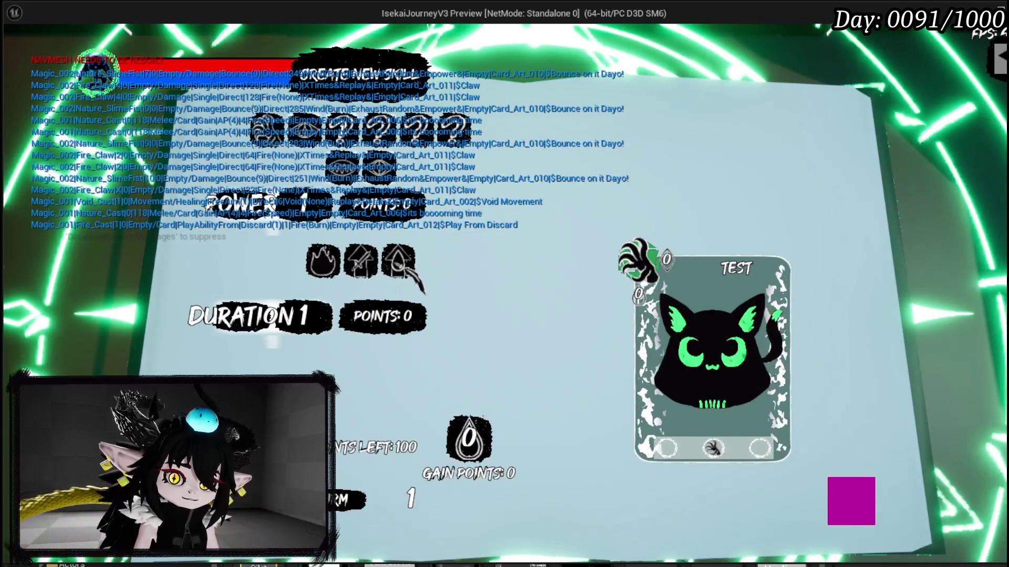
mouse_move(397, 198)
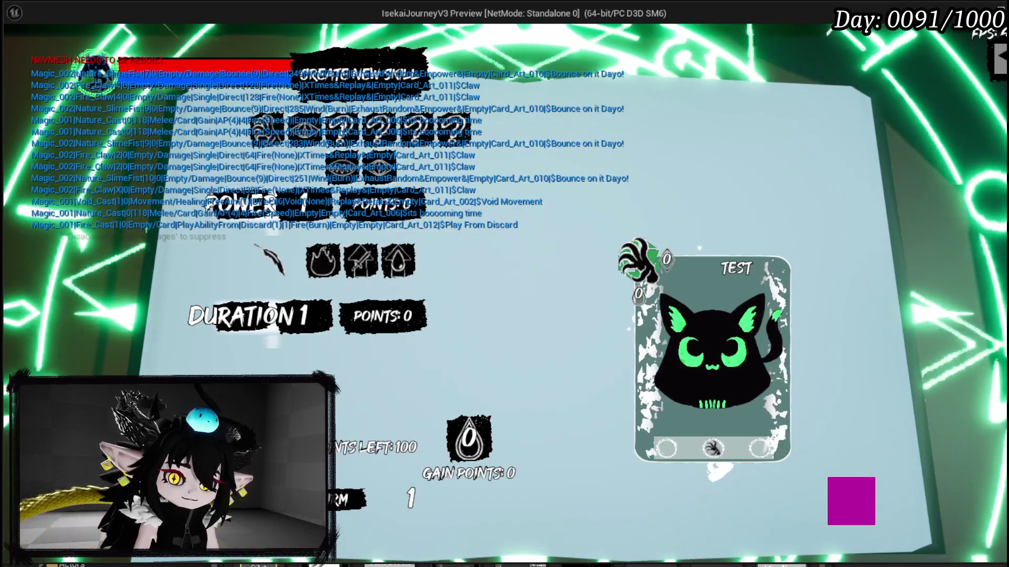
mouse_move(281, 167)
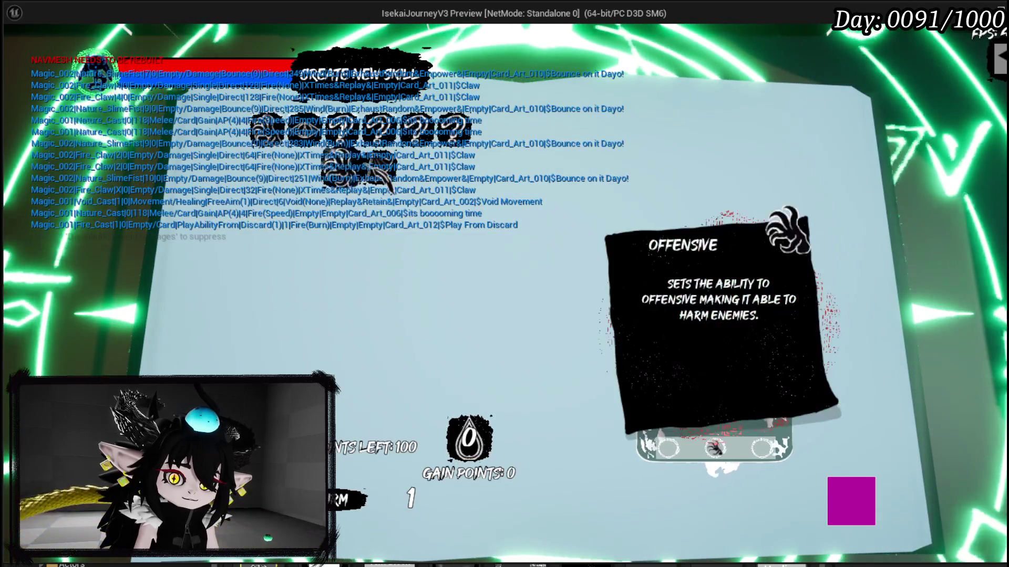
mouse_move(388, 173)
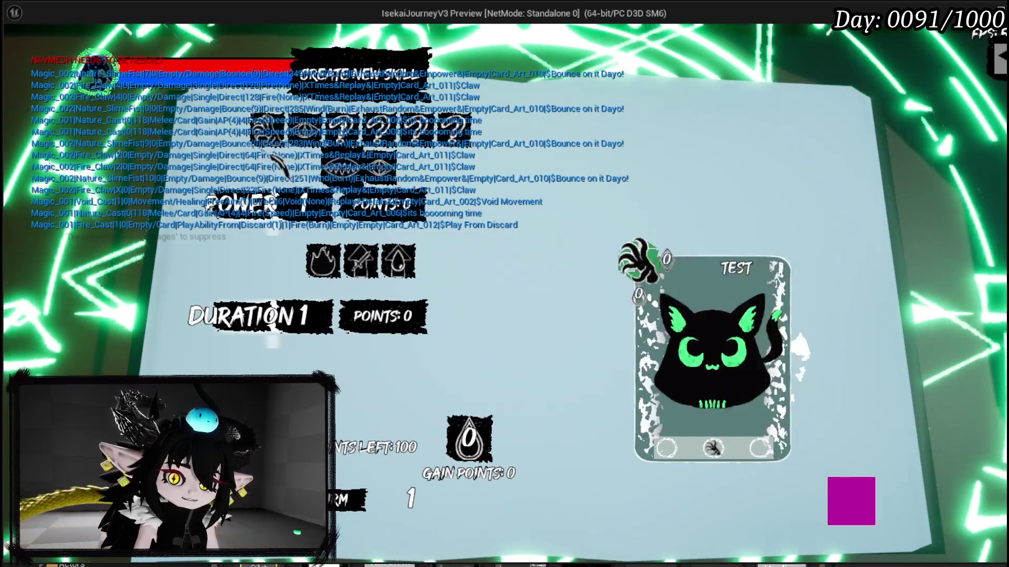
left_click(329, 157)
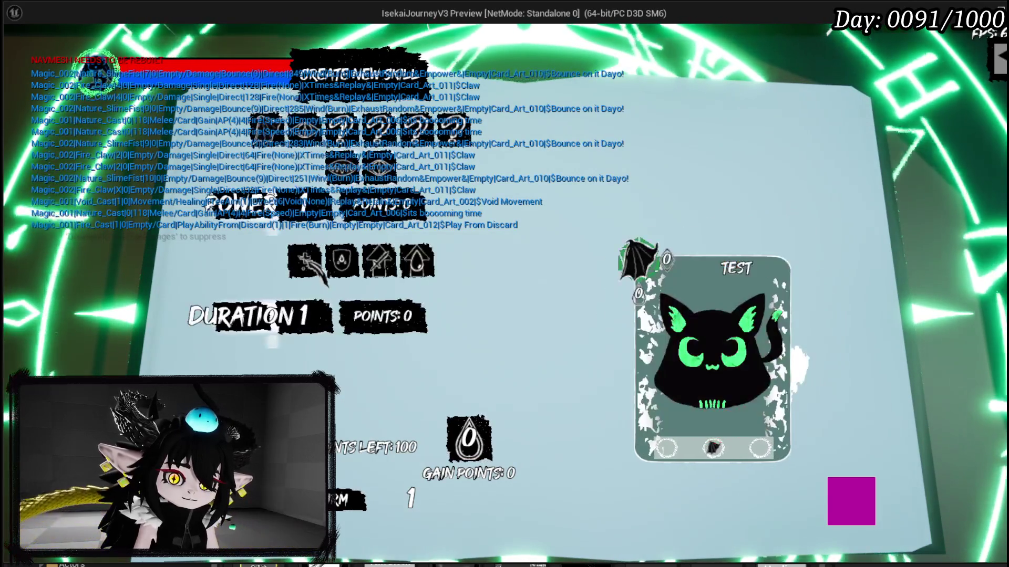
left_click(305, 260)
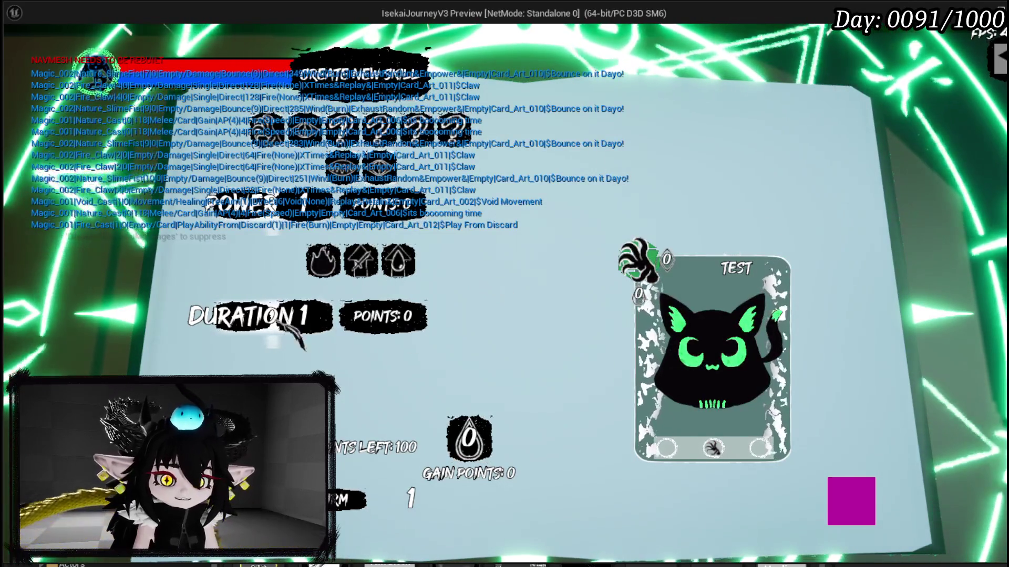
left_click(457, 129)
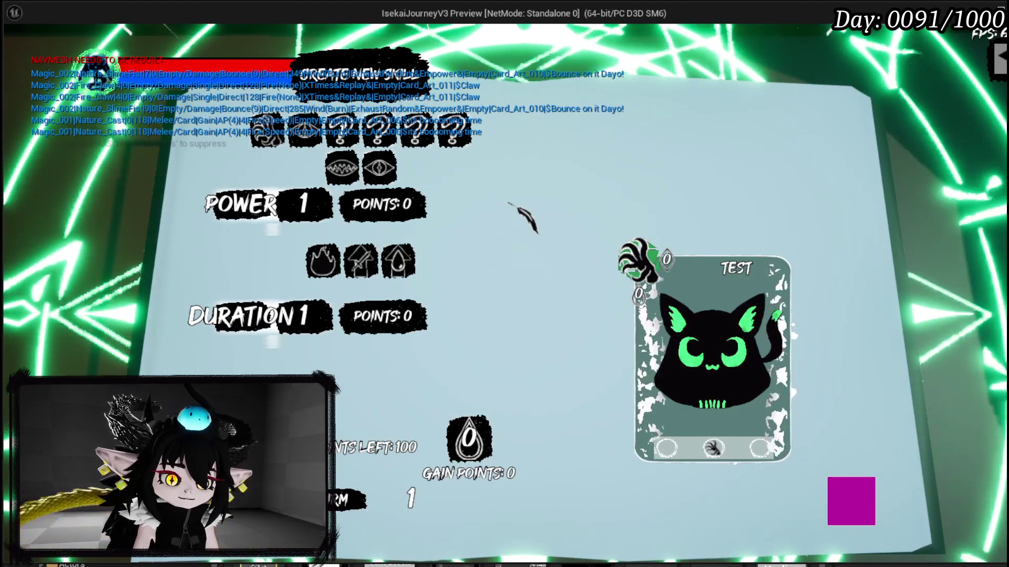
Step: Remove the skill's duration row and close the Create New Skill book with Escape
left_click(330, 186)
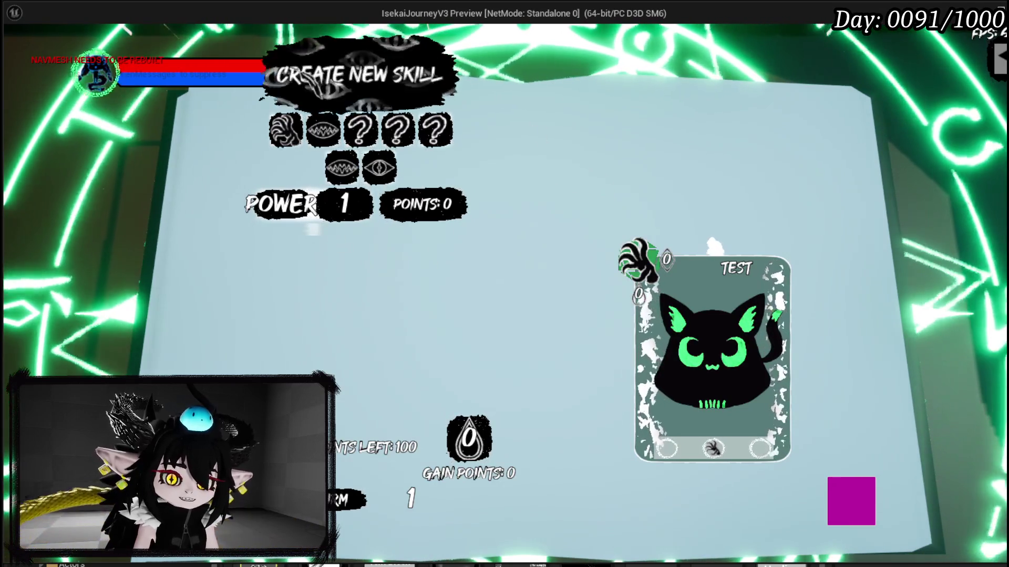
key("Escape")
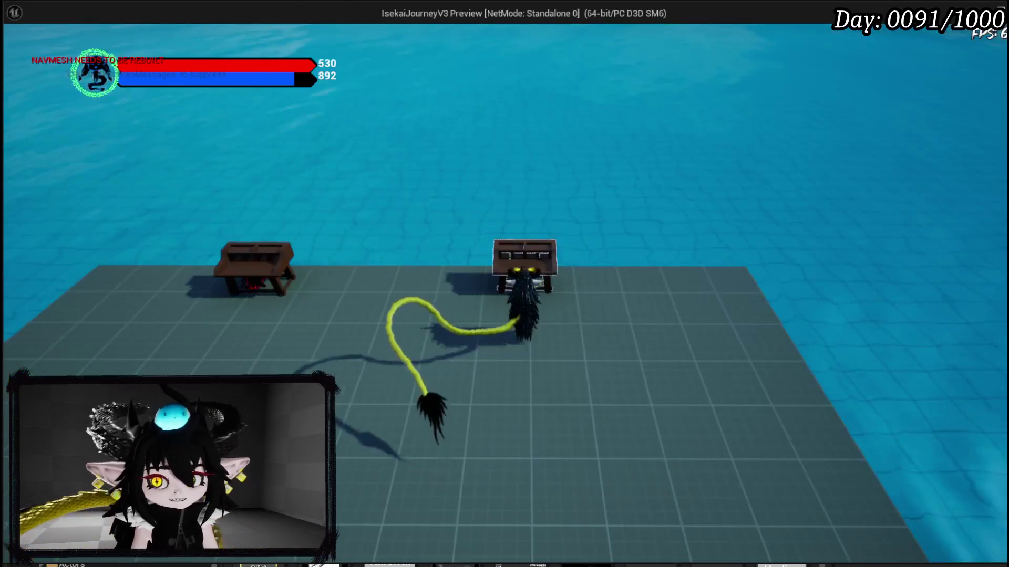
Step: Jump and fly the character over the trees, shore and large tree toward the yellow field
key("w")
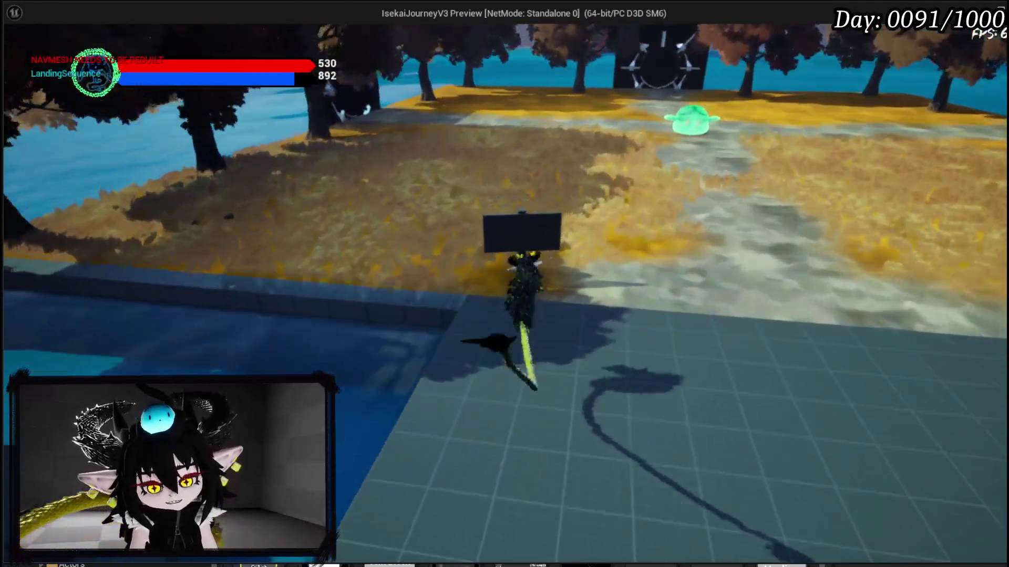
key("space")
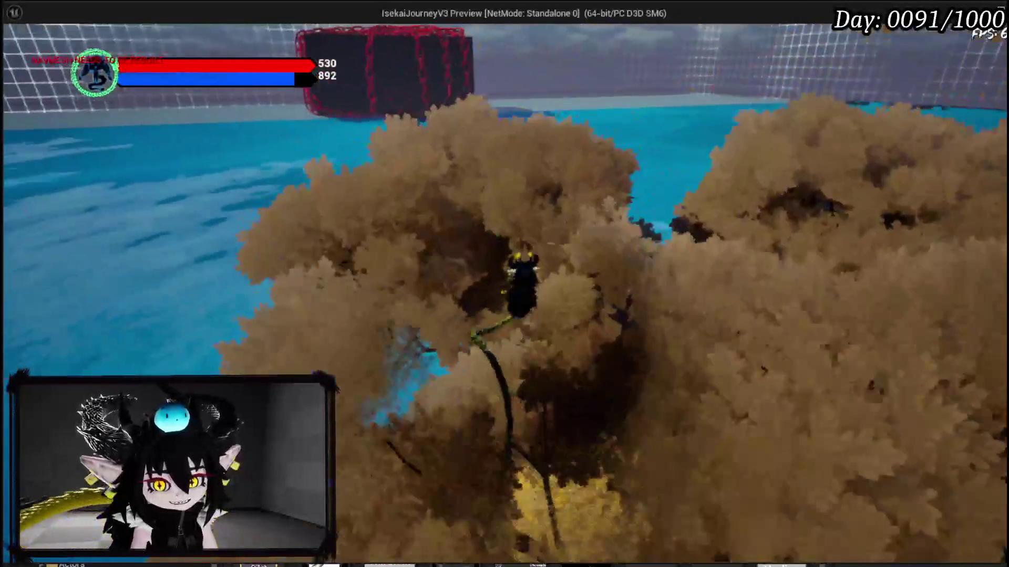
key("w")
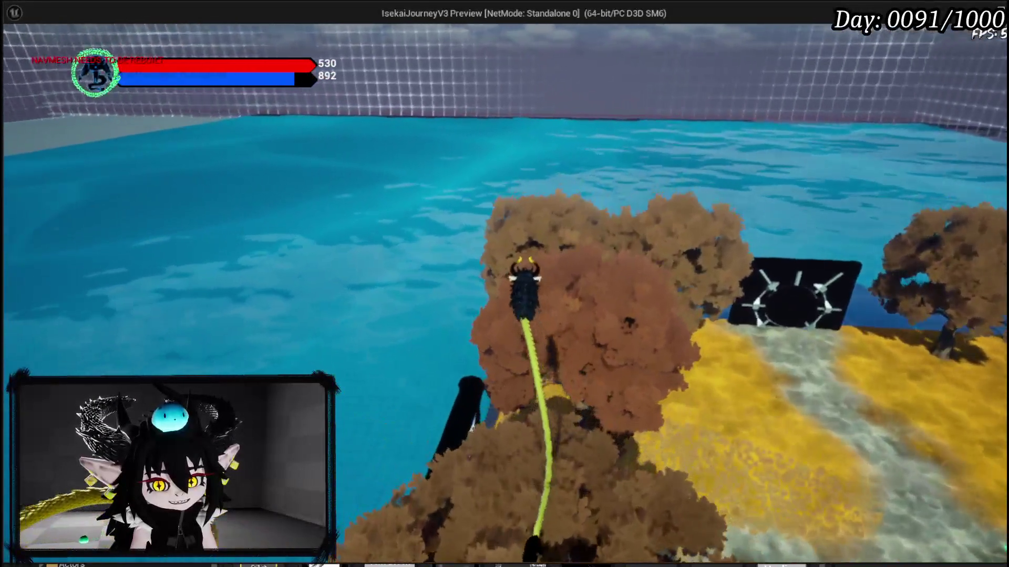
key("w")
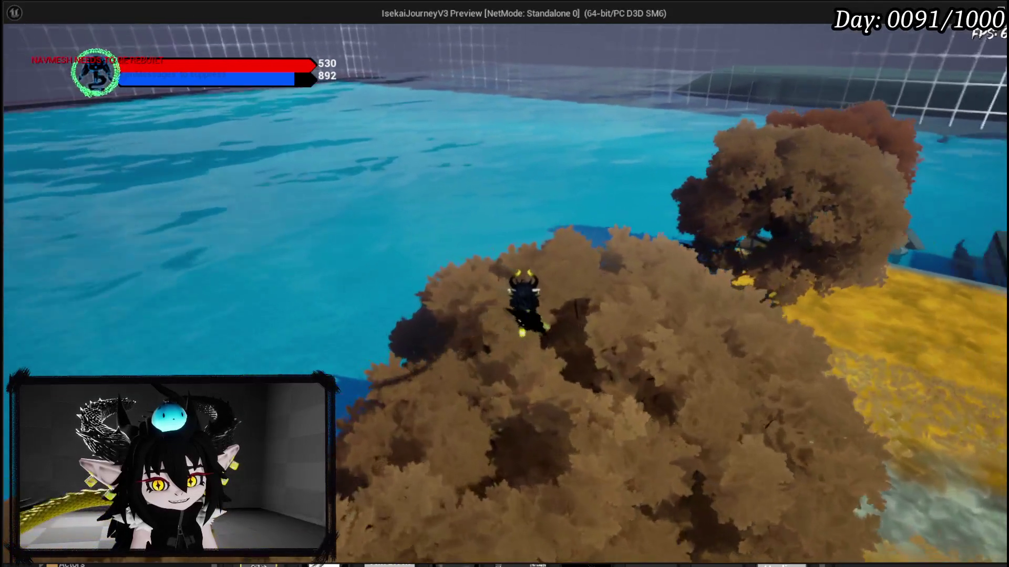
key("w")
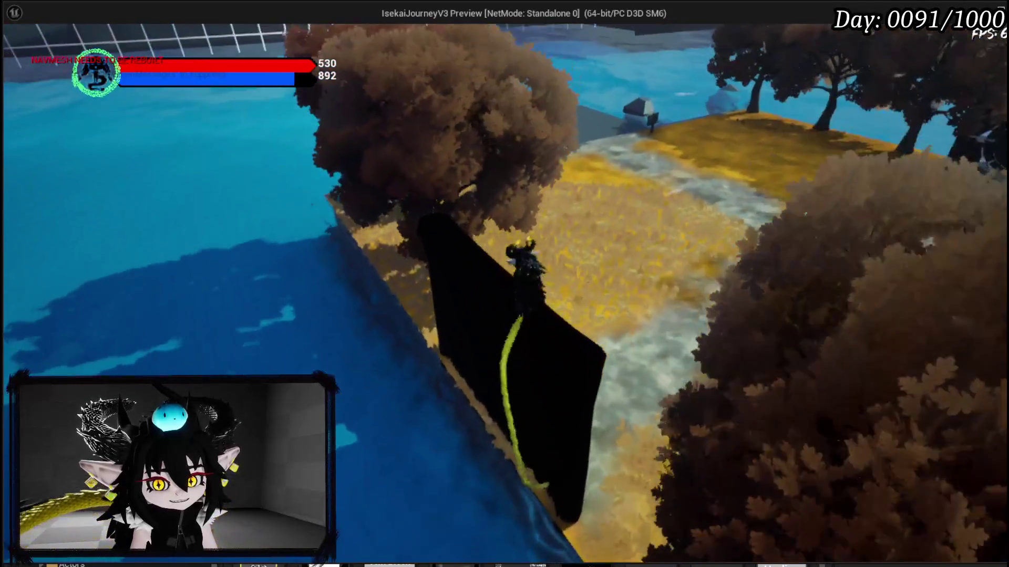
key("w")
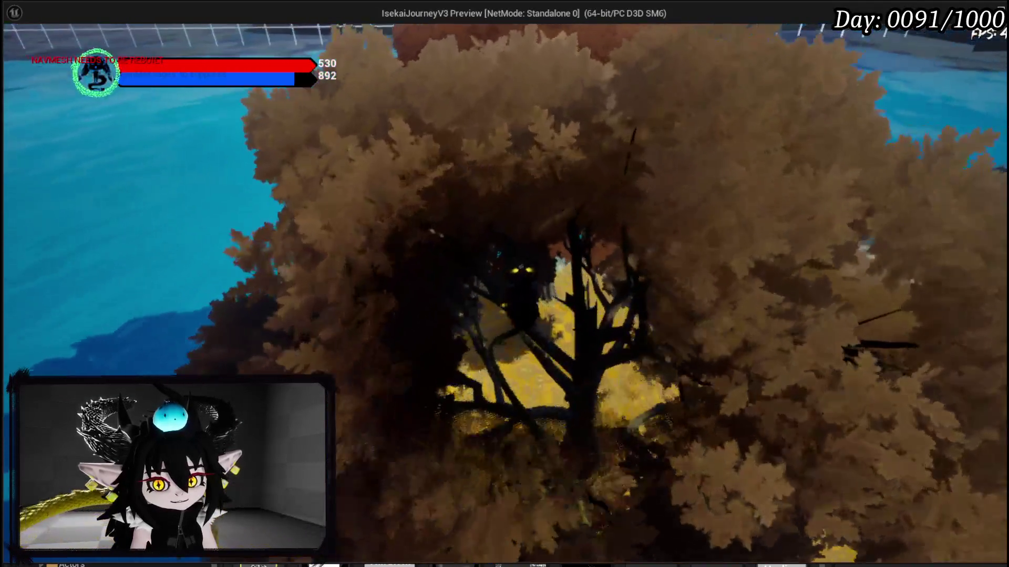
key("w")
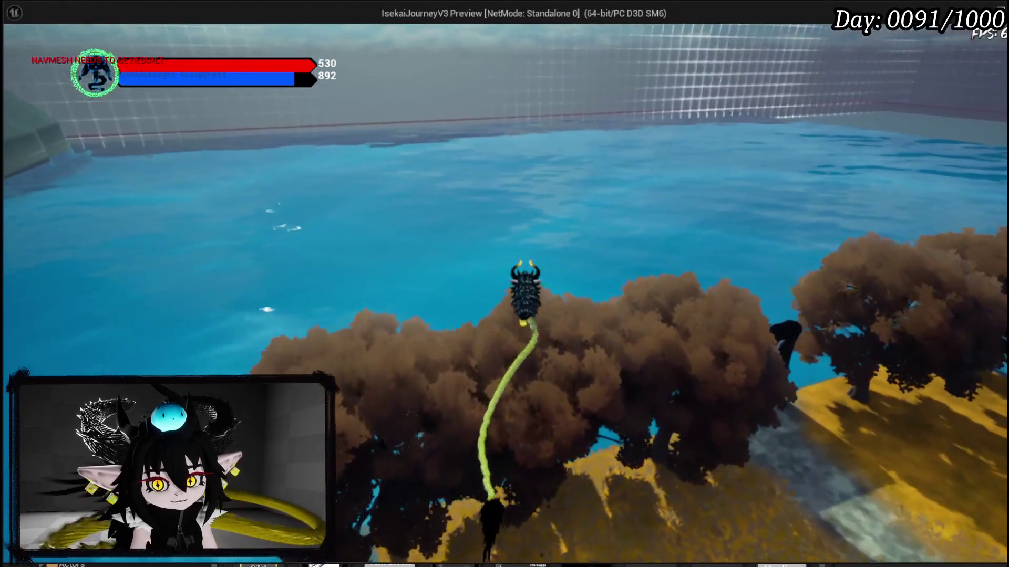
key("w")
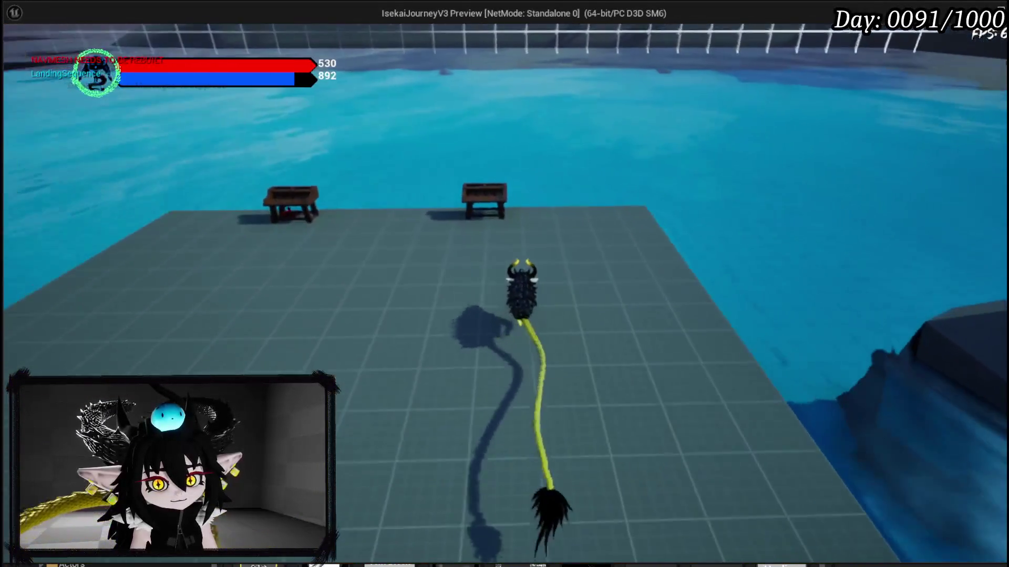
Step: Run past the vault door back onto the grey platform and open the Create New Skill panel with K
key("w")
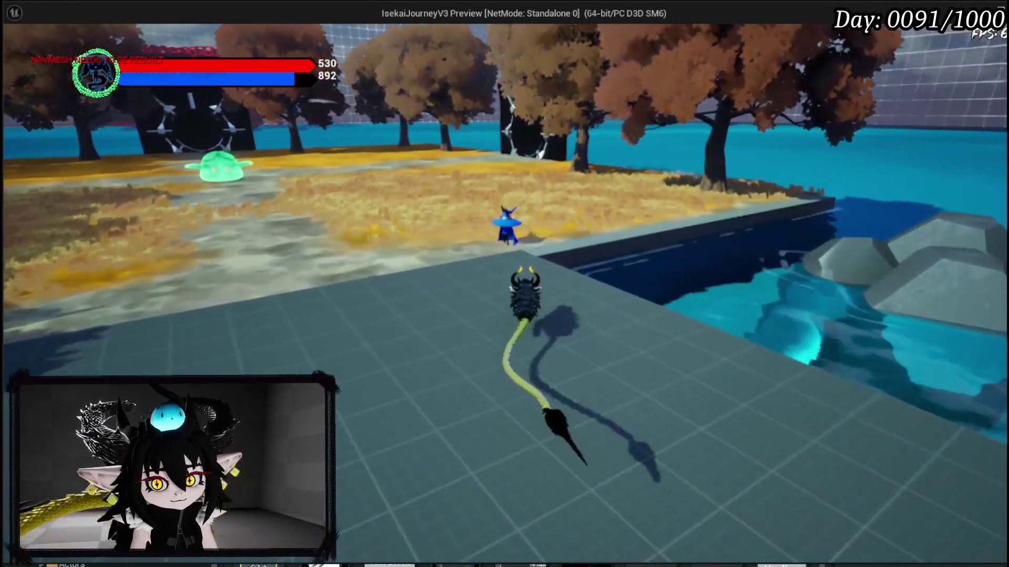
key("w")
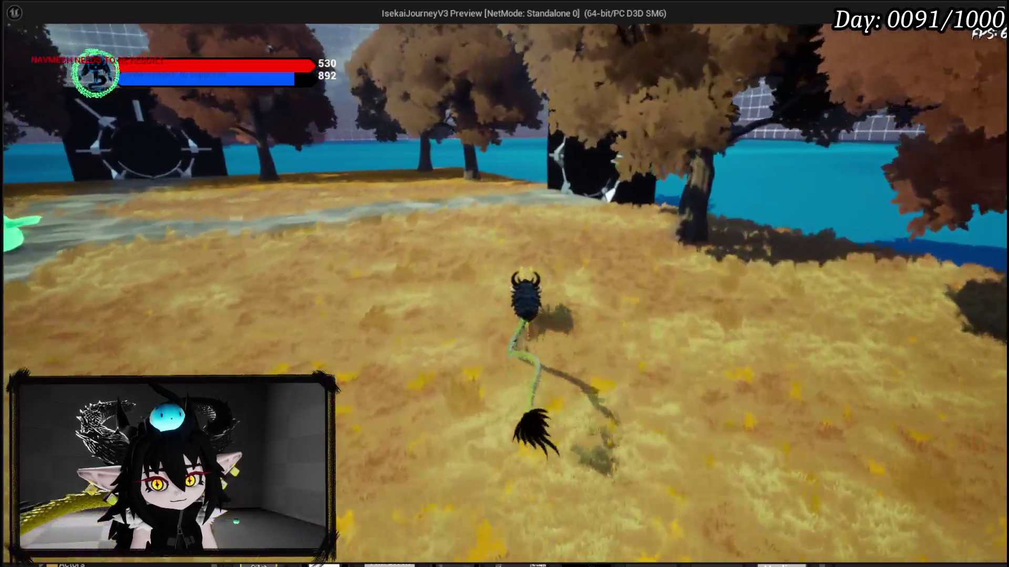
key("w")
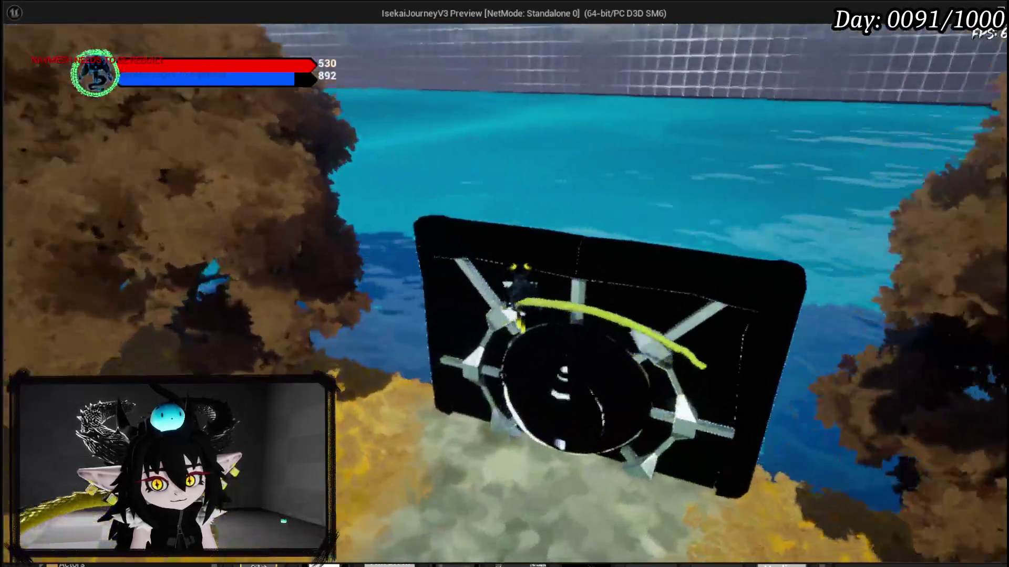
key("s")
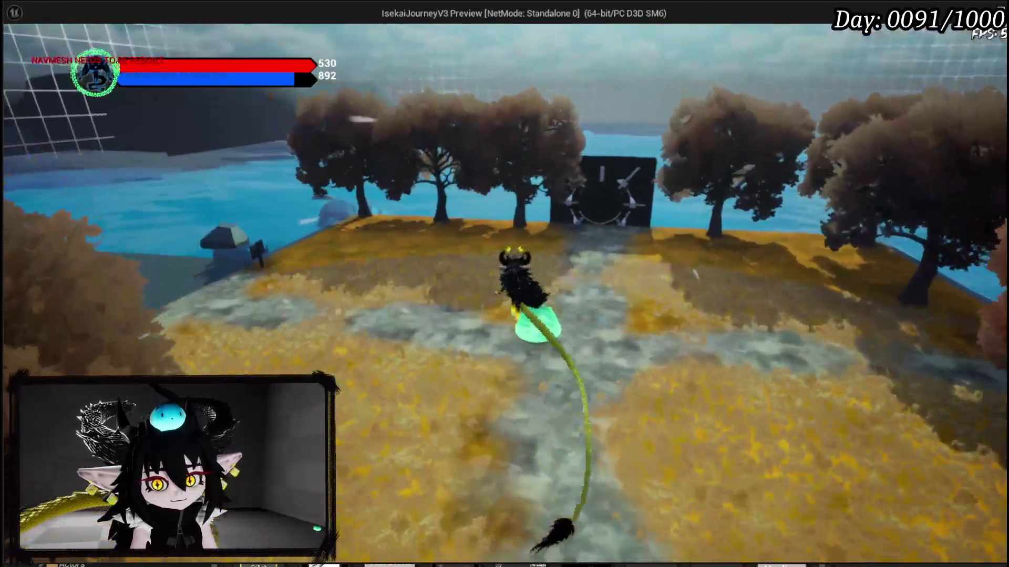
key("w")
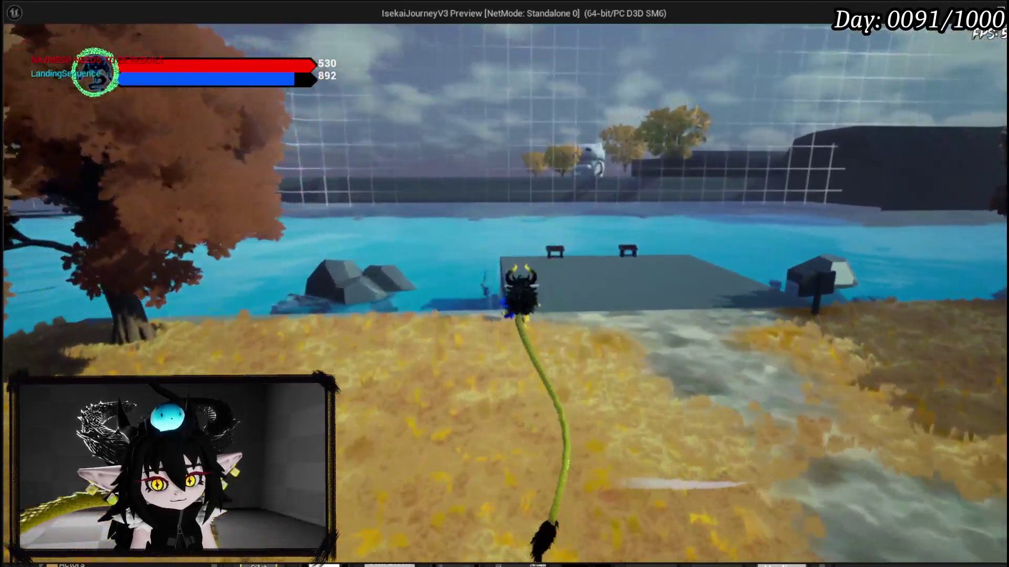
key("w")
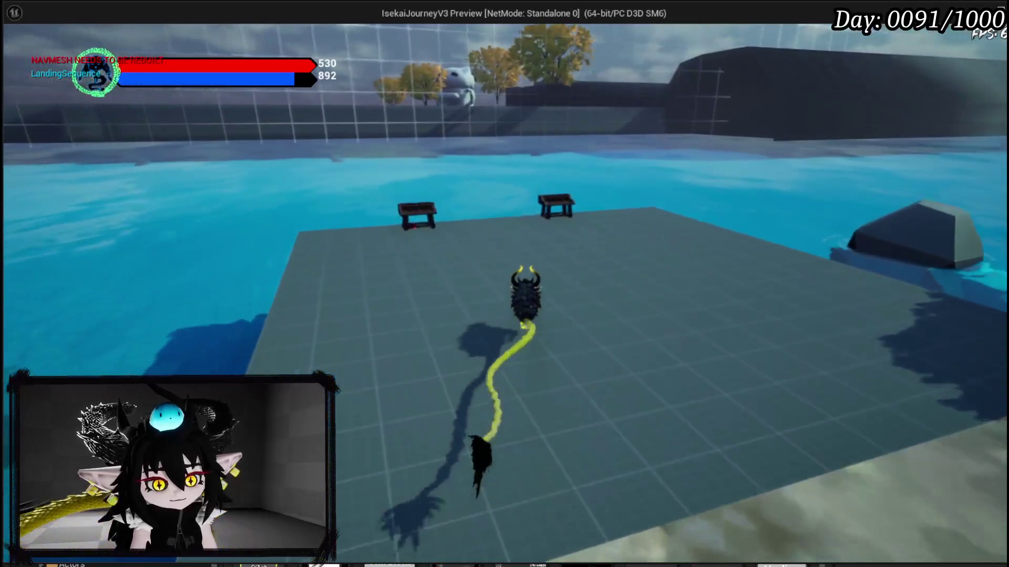
key("k")
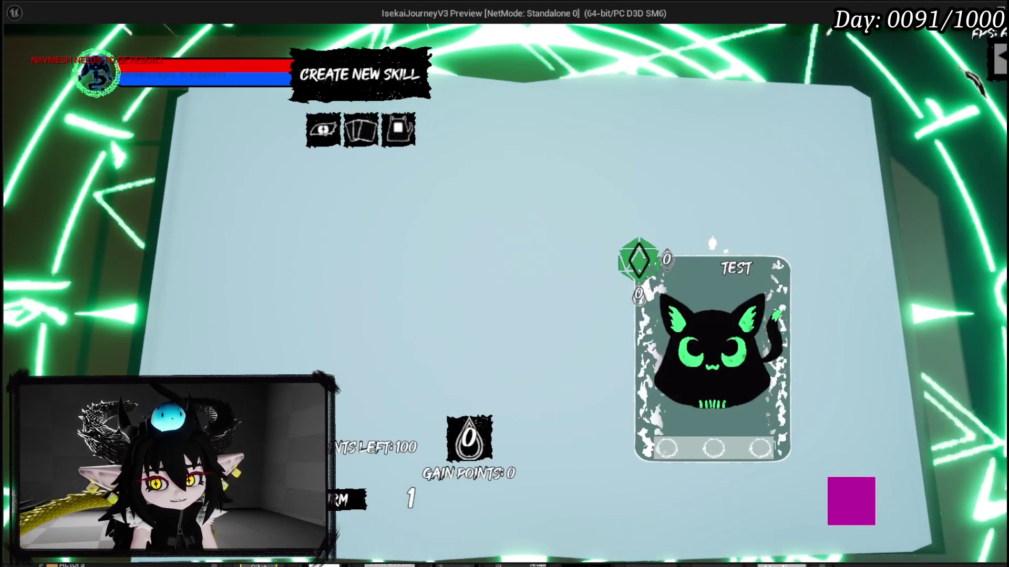
Step: Press K to close the Create New Skill panel
key("k")
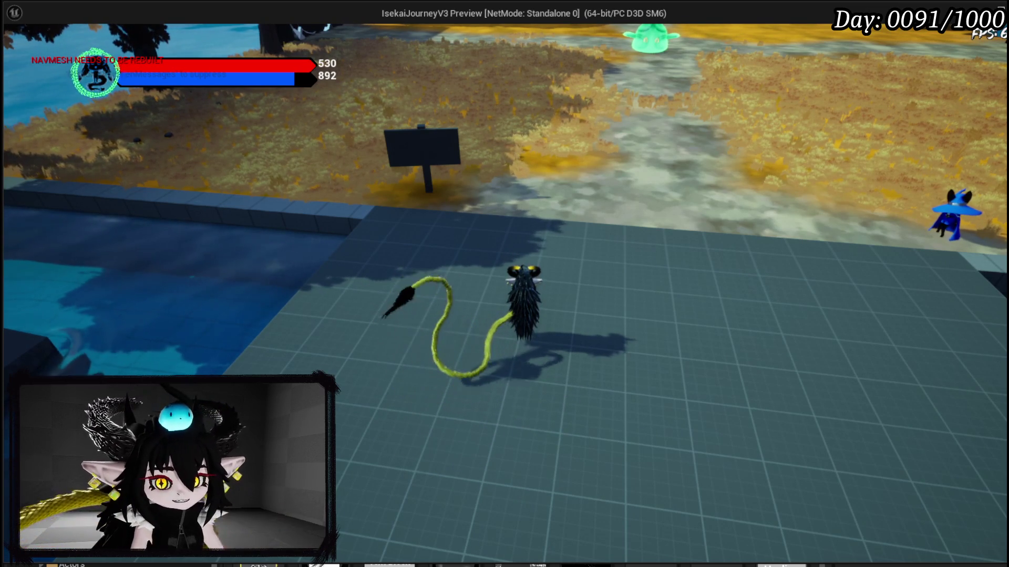
Step: Walk the character along the stone path and onto the dock, then stop the preview with Escape
key("w")
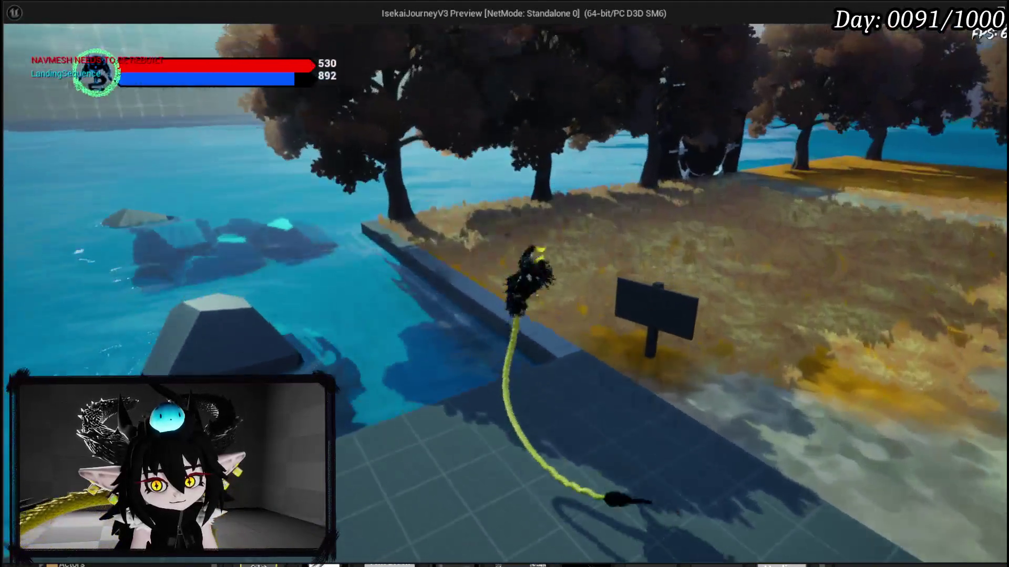
key("w")
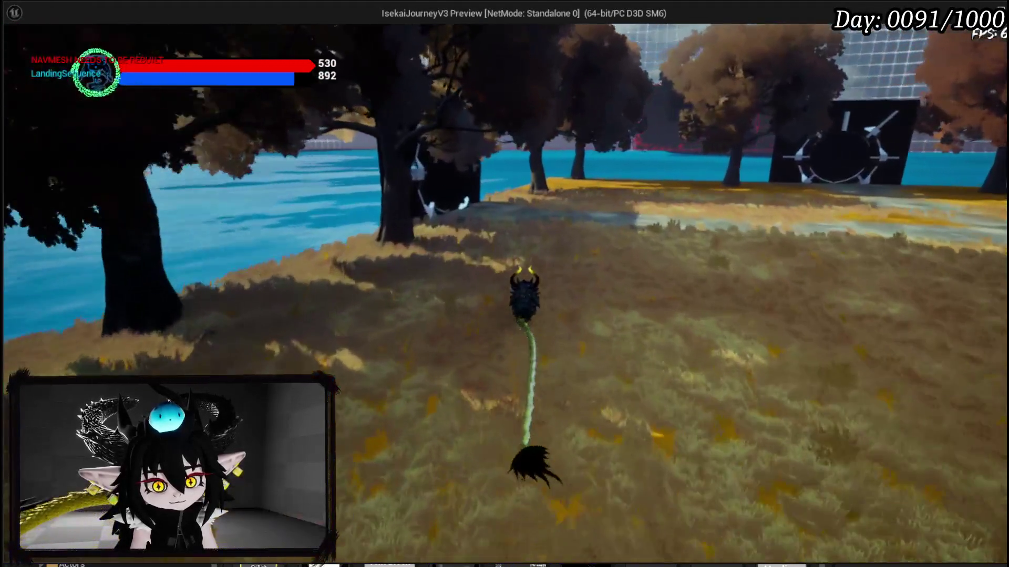
key("w")
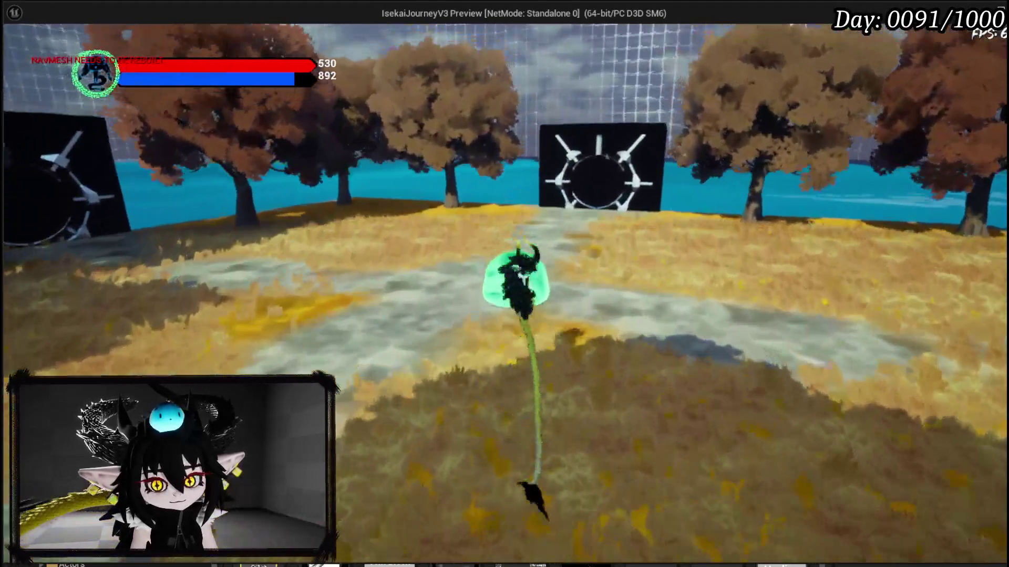
key("w")
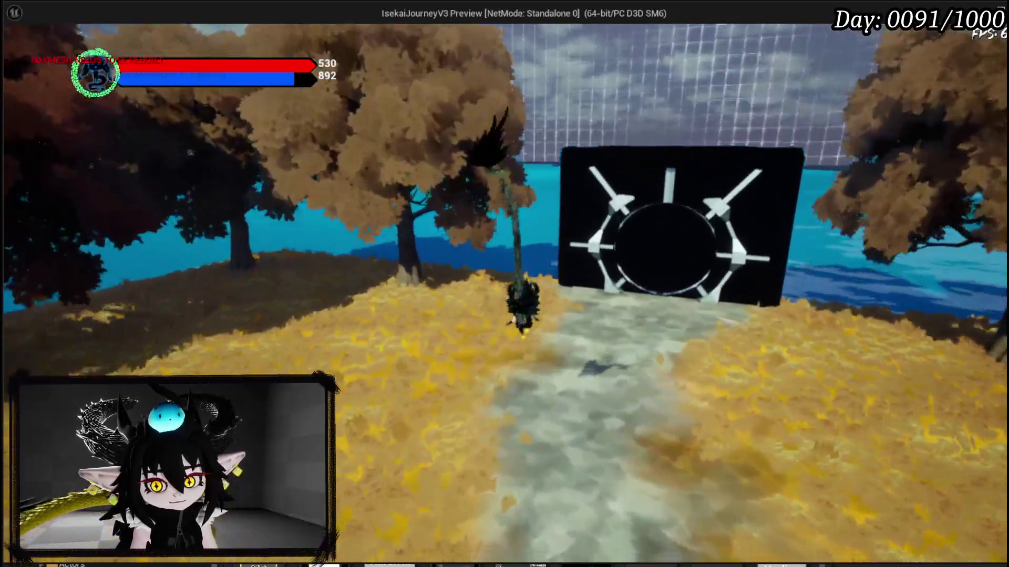
key("w")
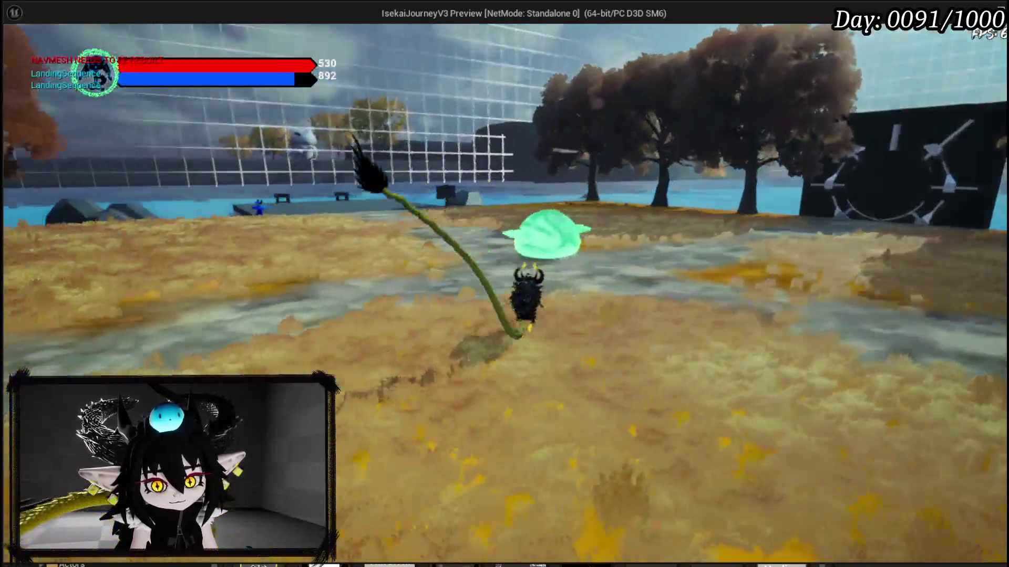
key("w")
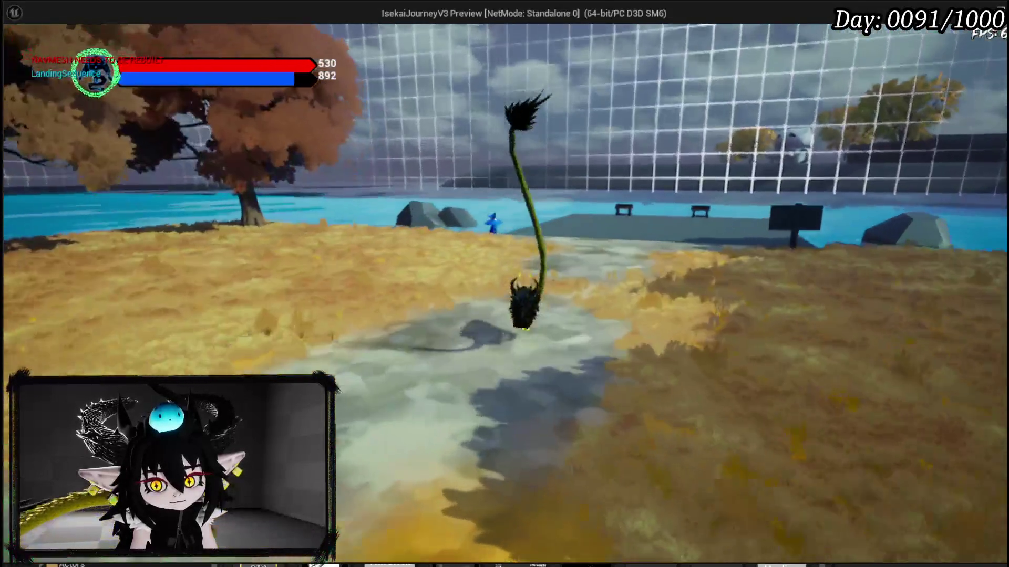
key("w")
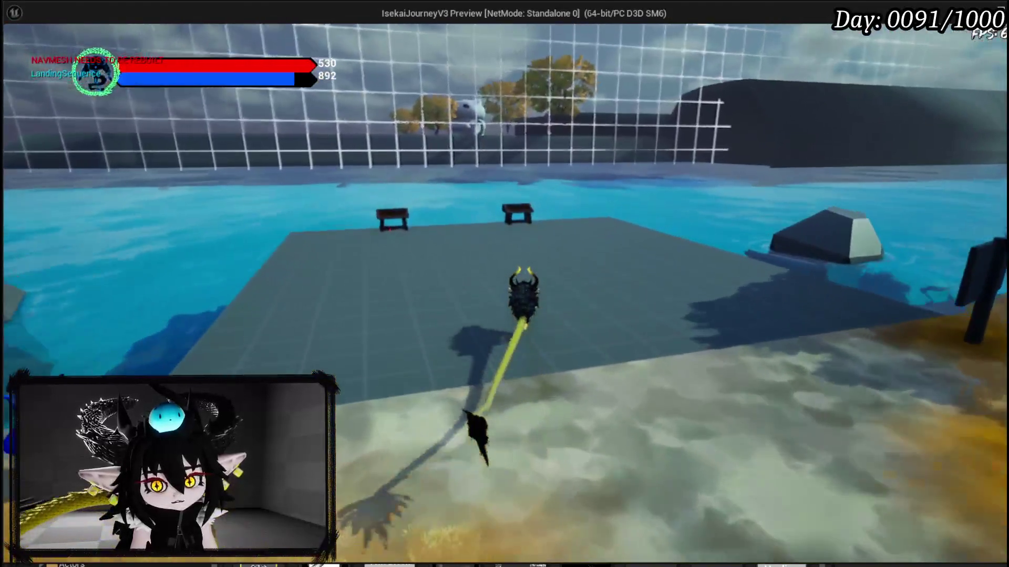
key("w")
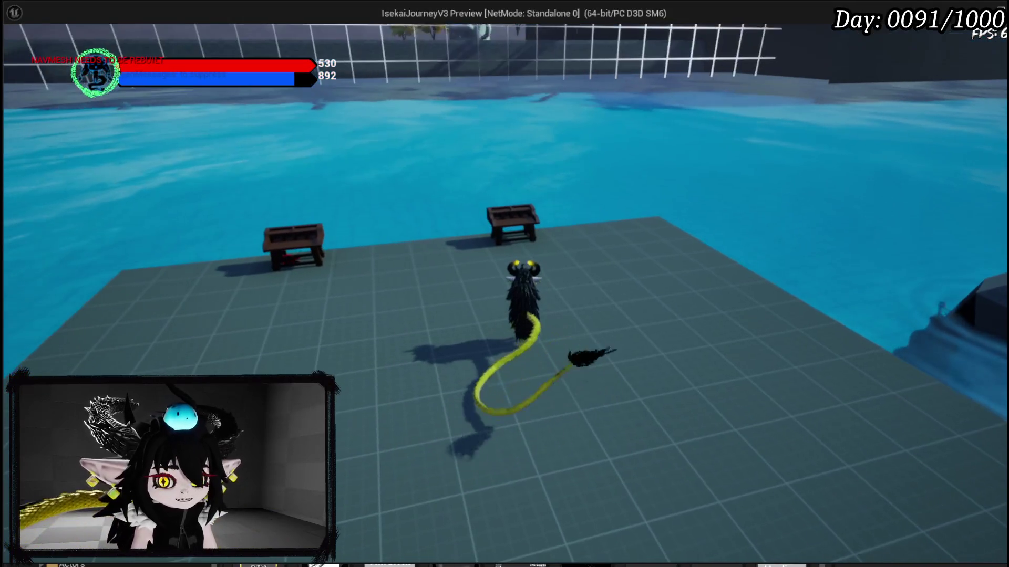
key("Escape")
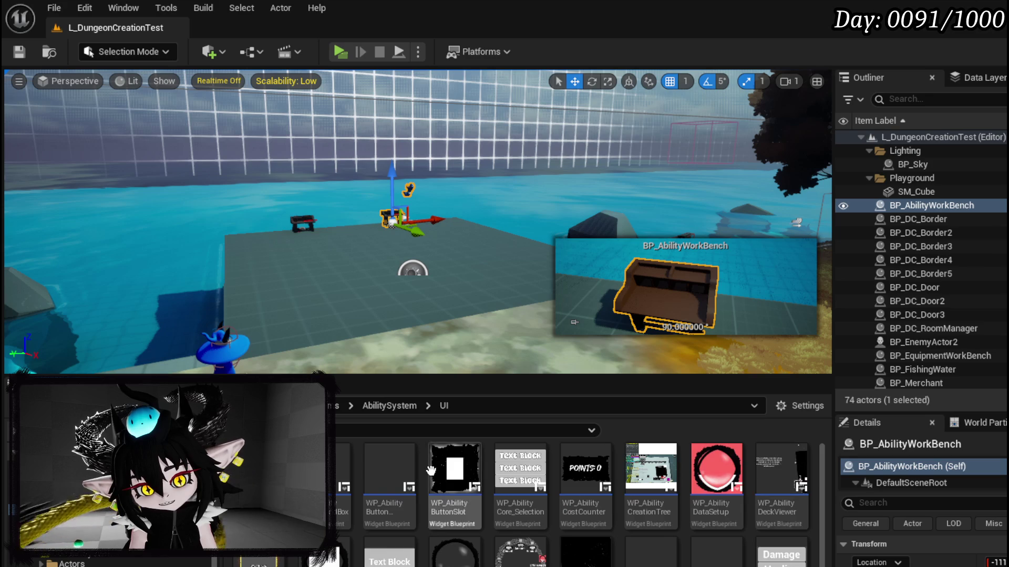
Step: Open WP_SkillTree_Ability and select its Offensive and Defensive slot cards and type-selection switcher
scroll(455, 484, "down", 3)
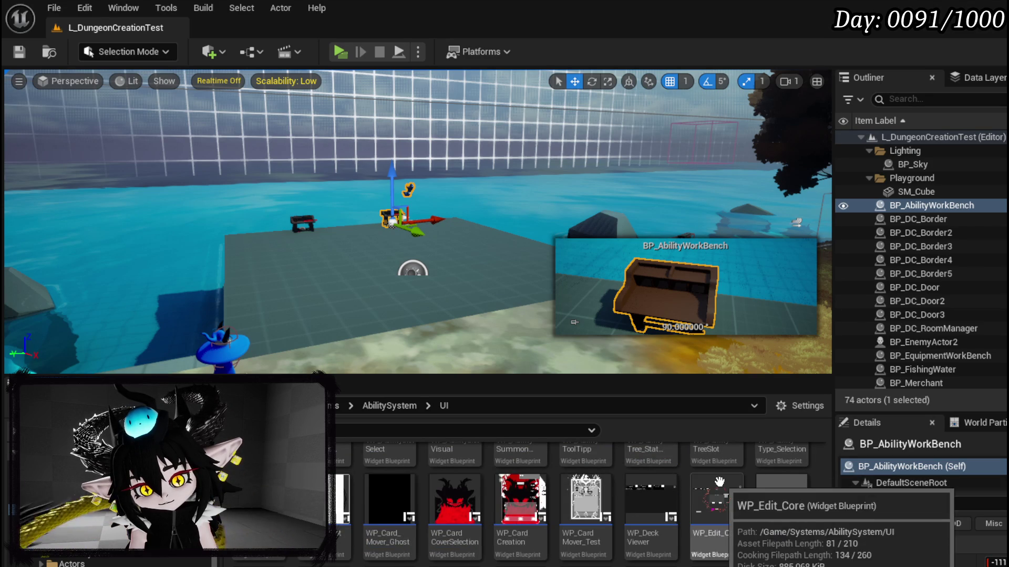
double_click(537, 564)
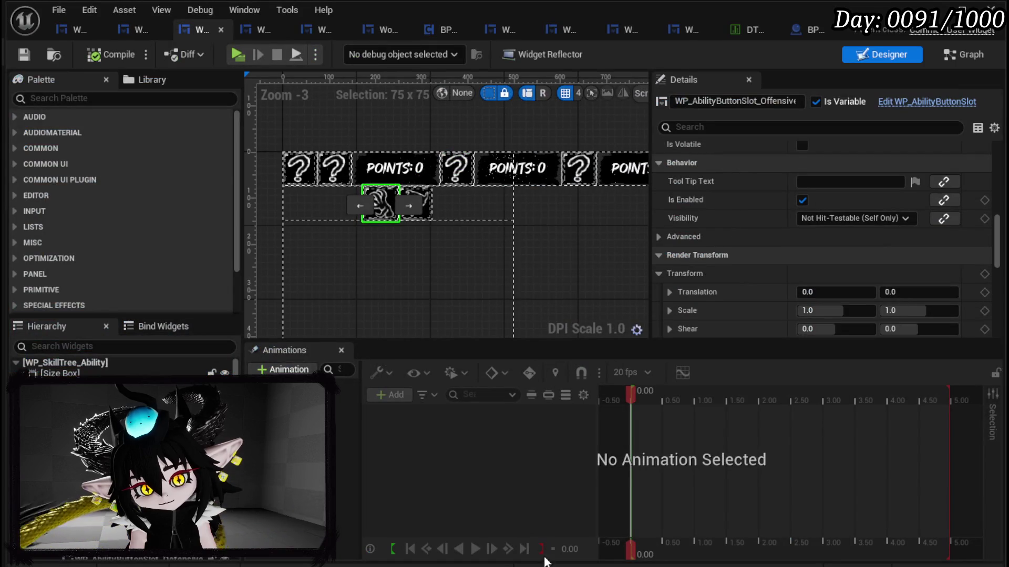
left_click(380, 204)
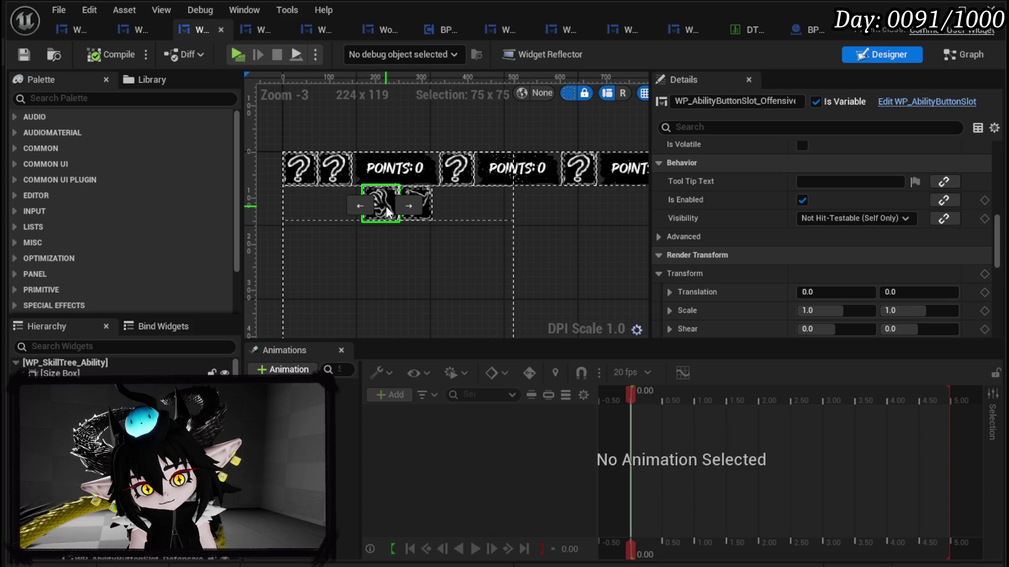
left_click(420, 200)
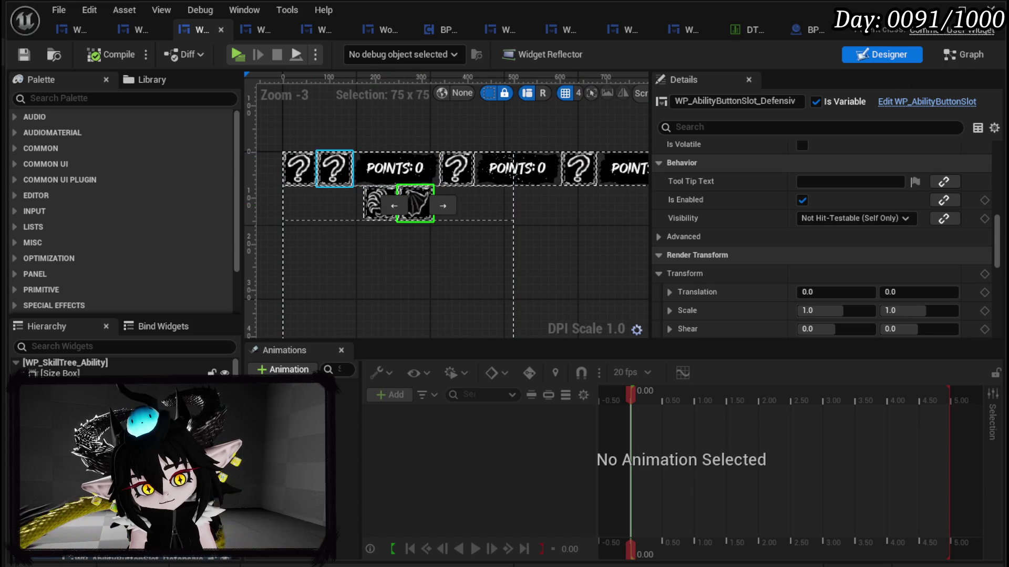
left_click(427, 206)
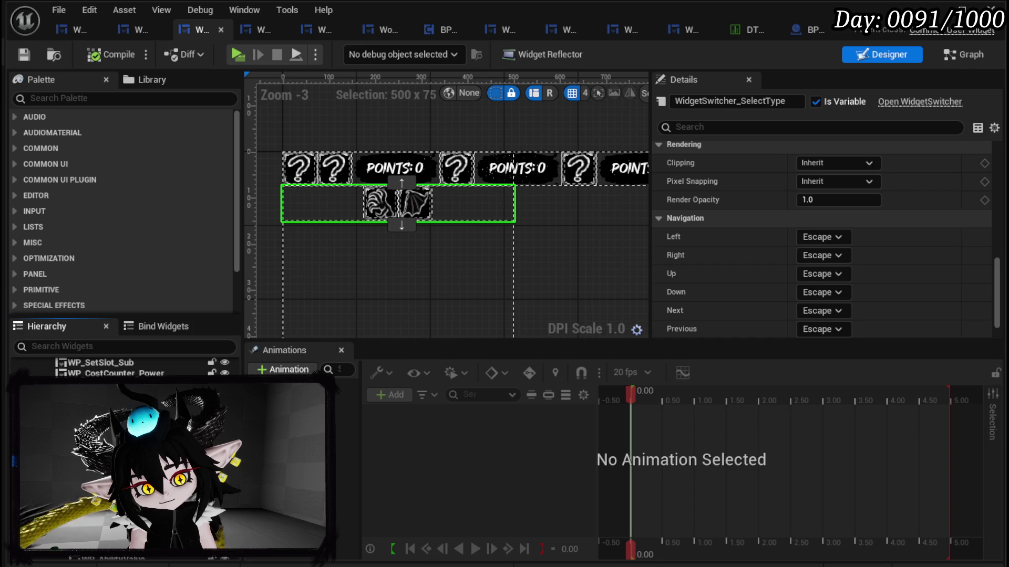
Step: Select VerticalBox_Sub, the offensive status type row and status type switcher, then view the Graph
left_click(472, 247)
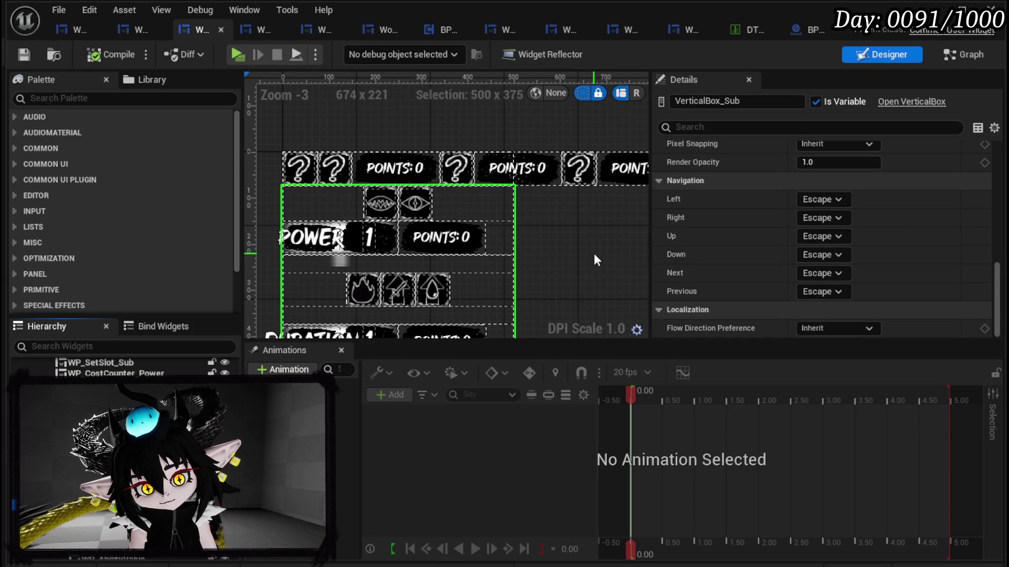
scroll(594, 253, "down", 1)
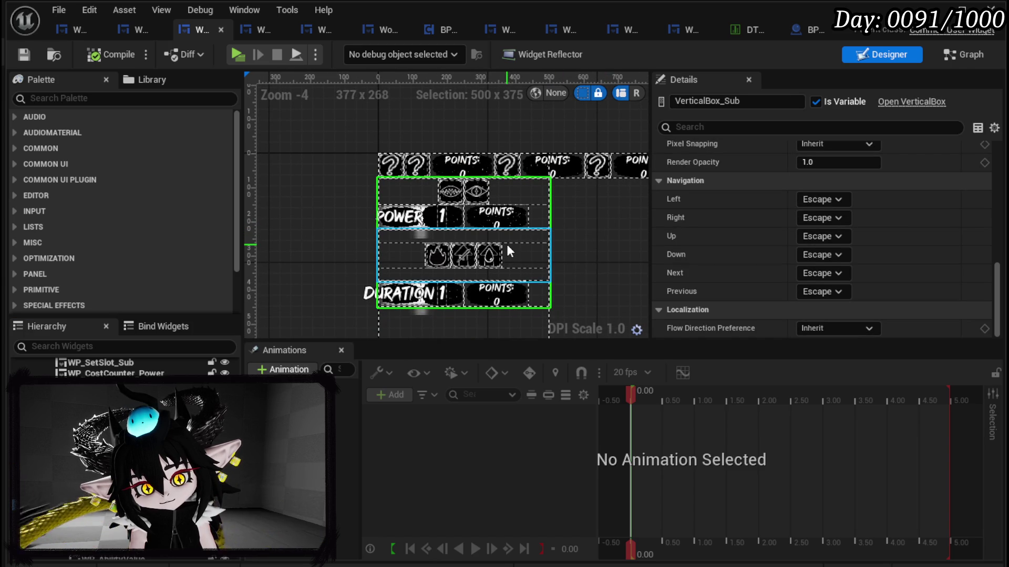
left_click(504, 251)
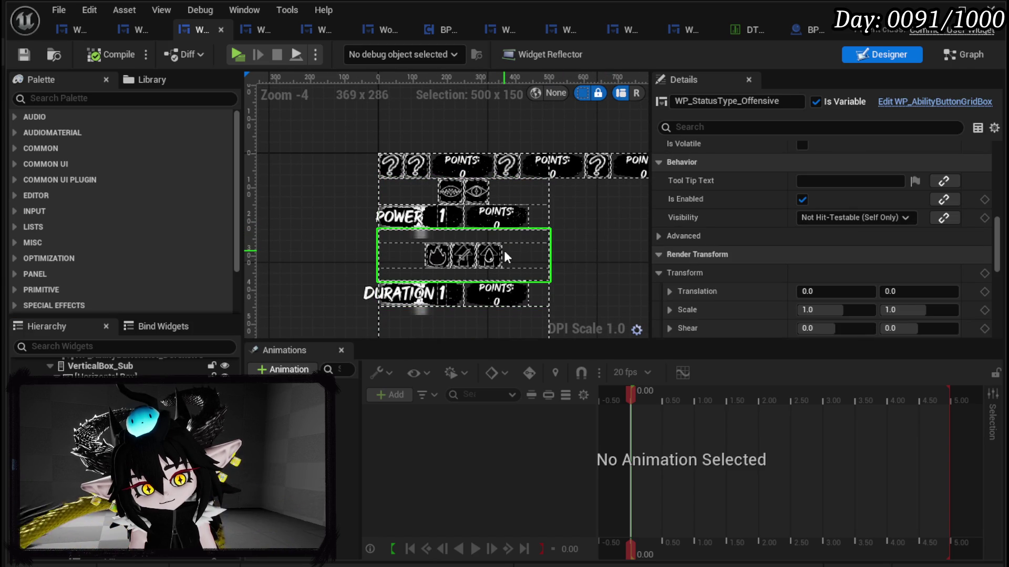
left_click(131, 400)
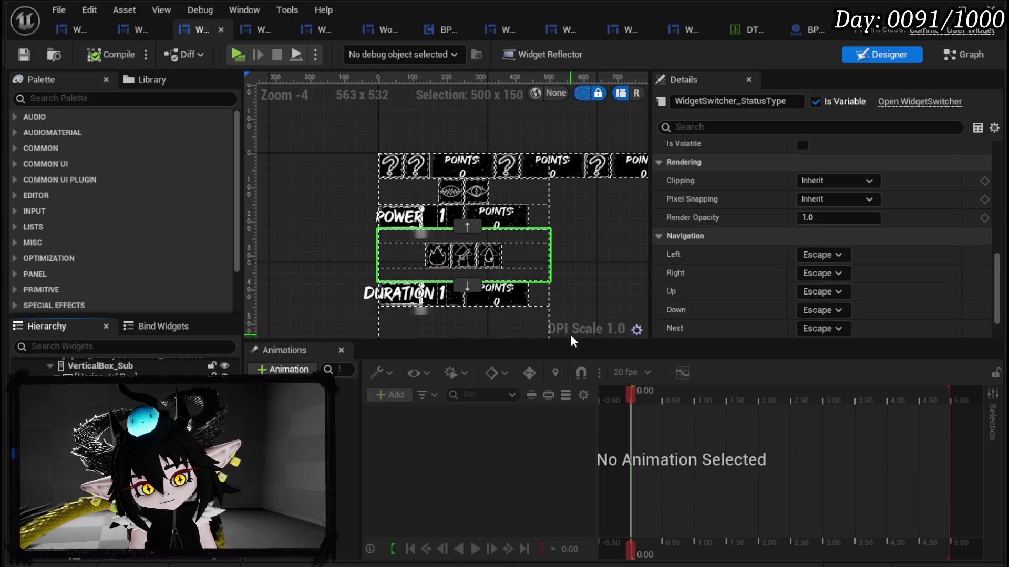
left_click(967, 55)
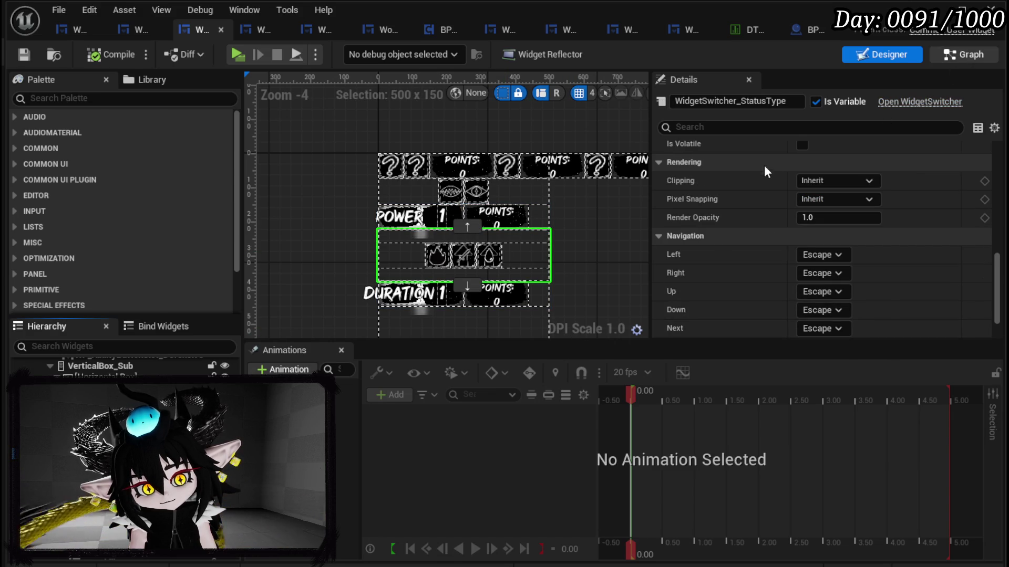
scroll(203, 190, "up", 10)
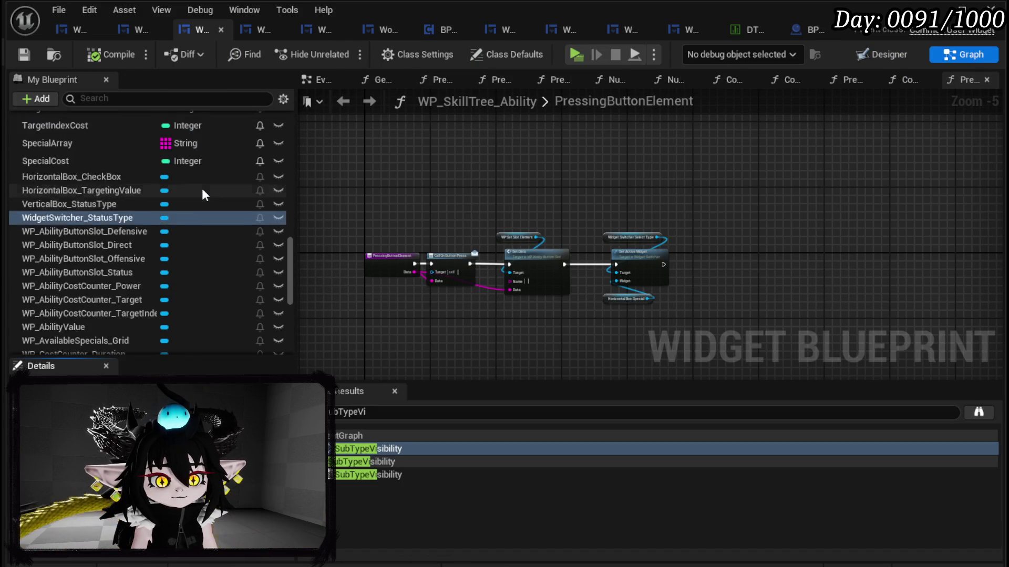
Step: Open the PressingButton function graph and bring its Branch and Set Data nodes into view
scroll(204, 190, "up", 15)
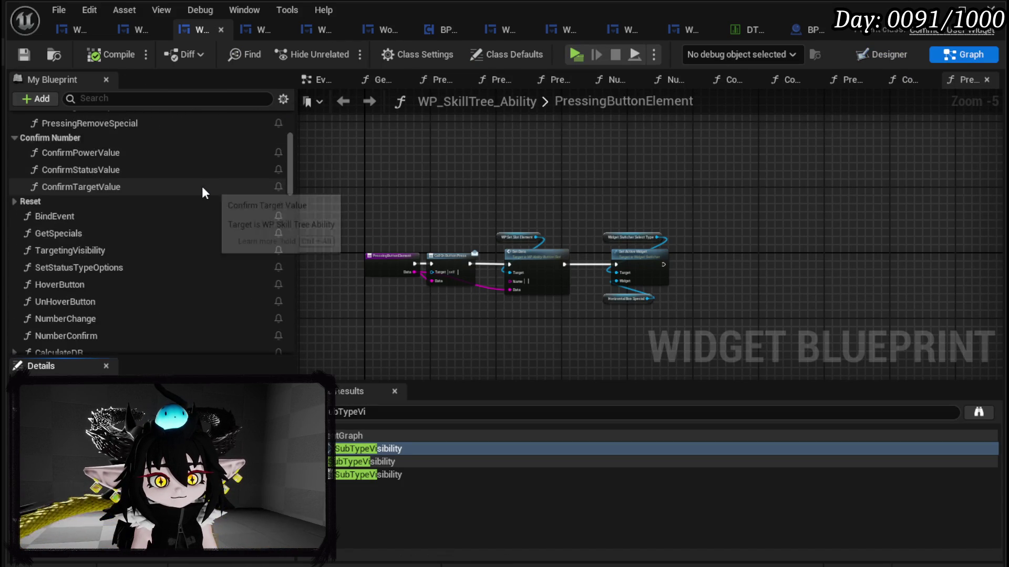
double_click(168, 175)
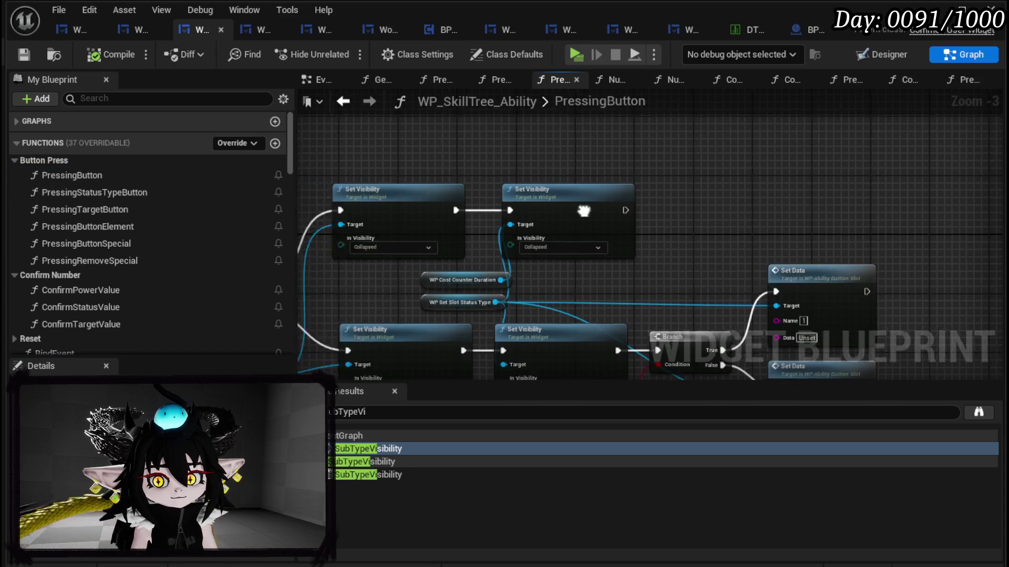
scroll(587, 202, "down", 3)
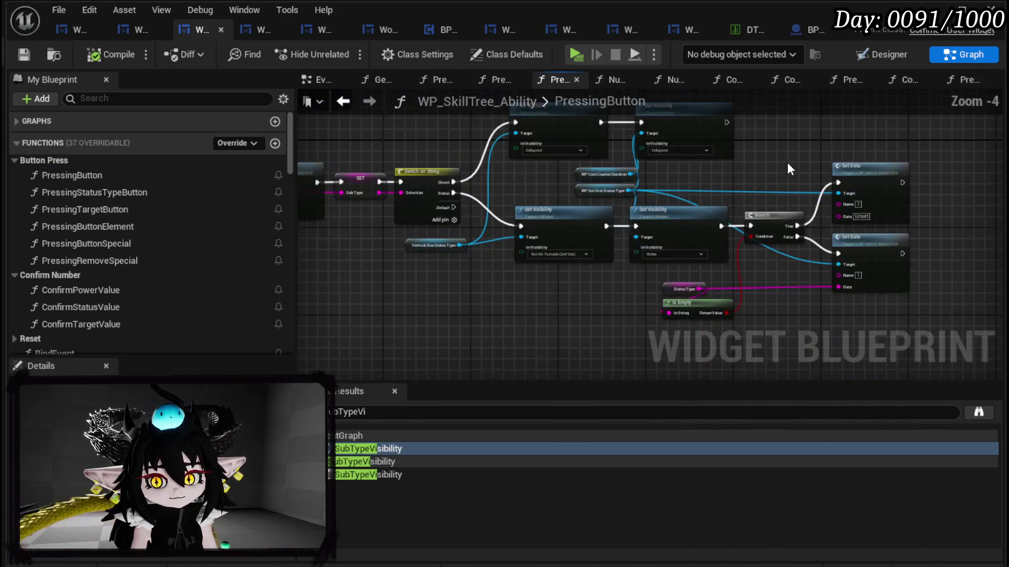
scroll(519, 197, "up", 2)
left_click_drag(626, 169, 489, 168)
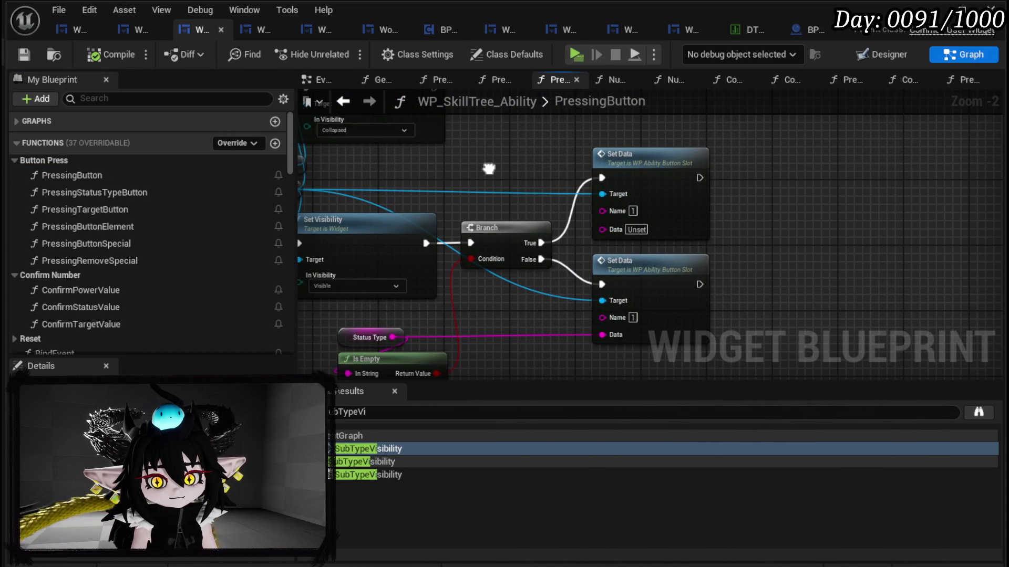